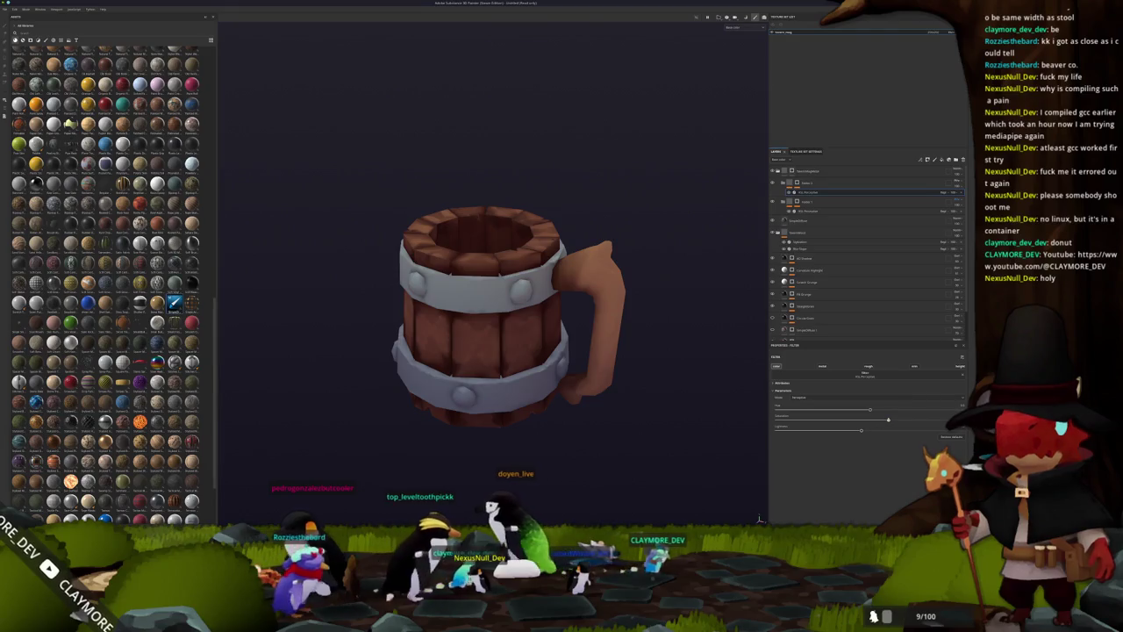
Rename a layer in the stack and bring up its mask Generator picker.
scroll(702, 391, down, 2)
scroll(649, 325, down, 3)
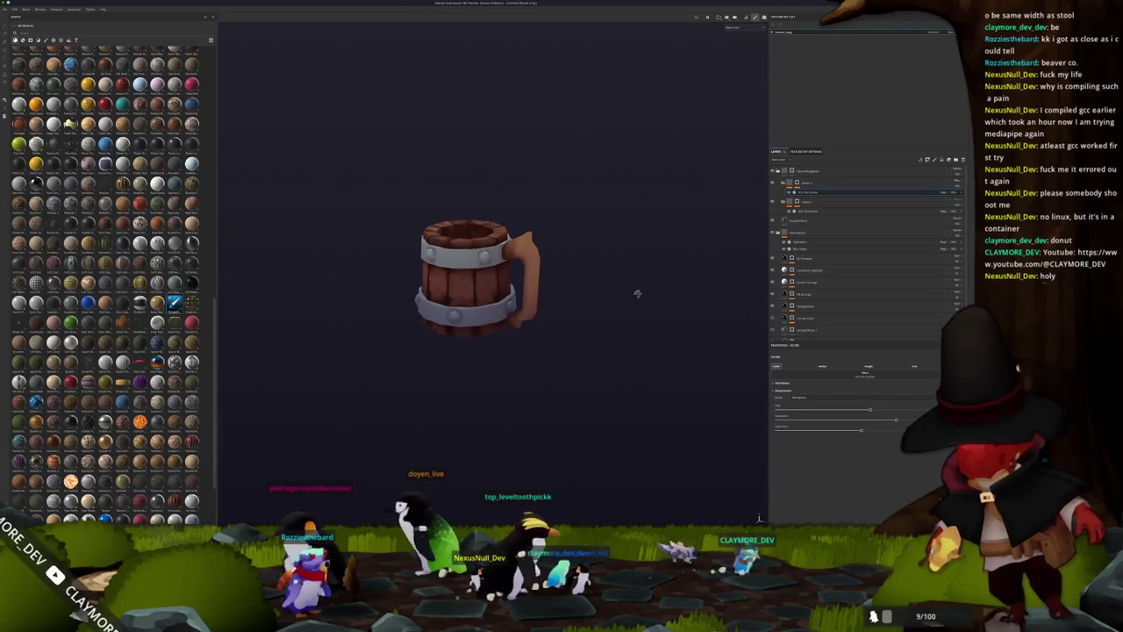
click(812, 185)
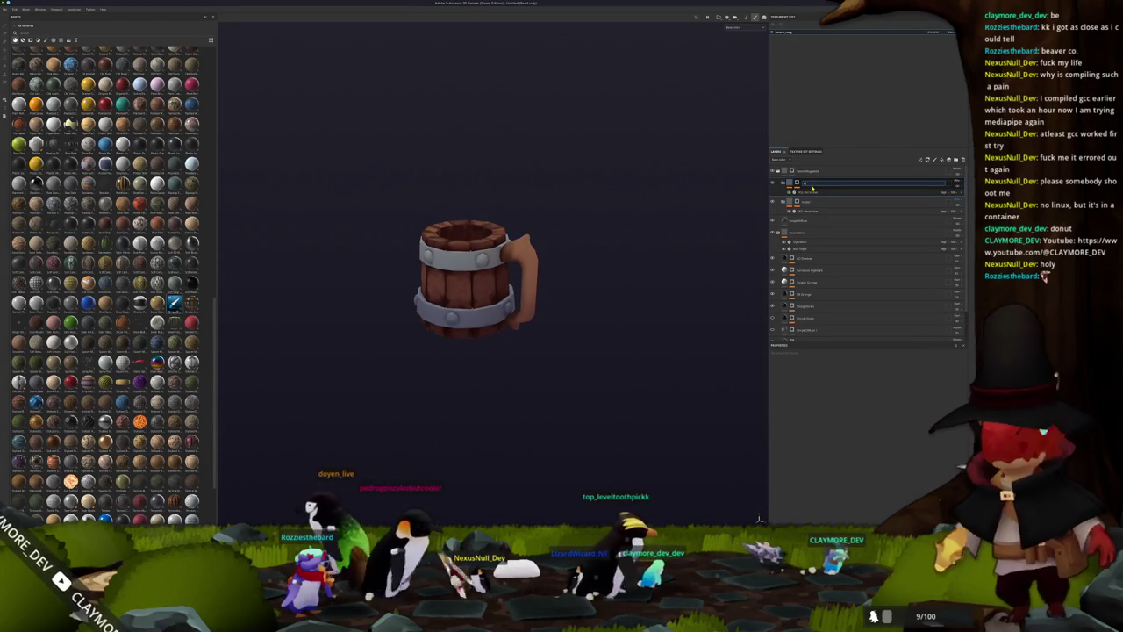
double_click(807, 201)
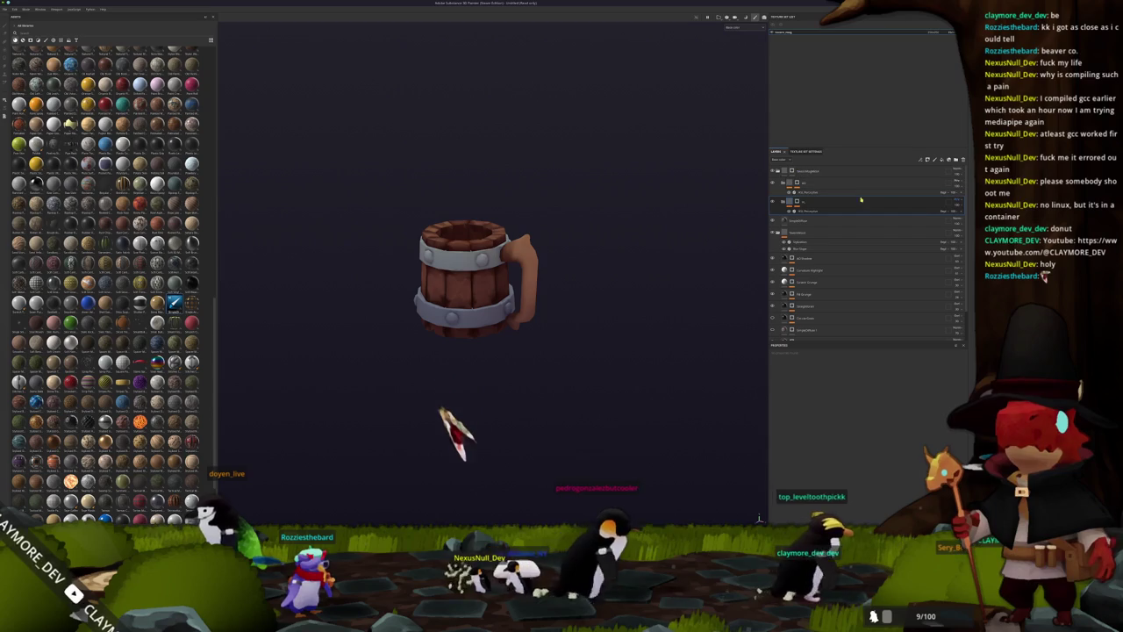
click(810, 211)
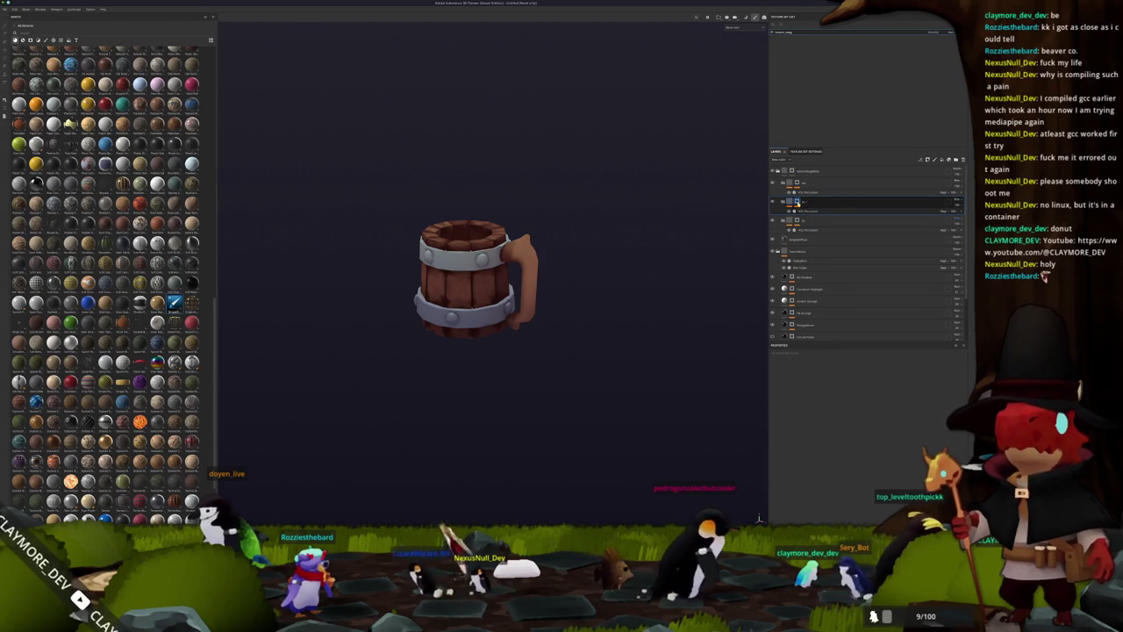
click(829, 213)
click(852, 367)
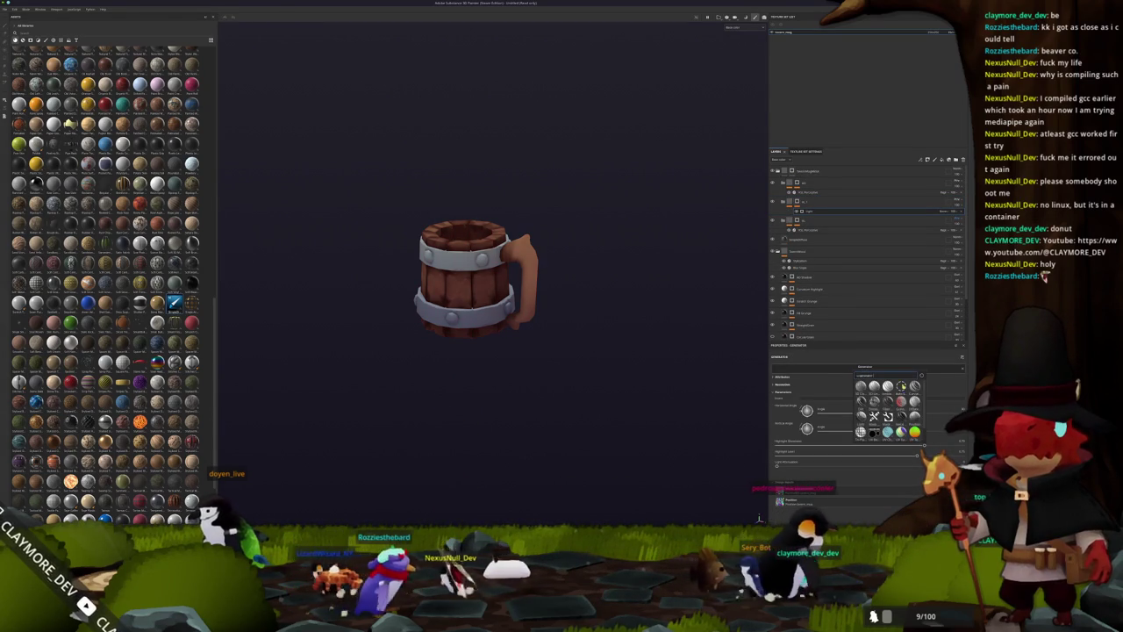
Switch the mask to a different generator, lower its value, and bake the mug's mesh maps.
click(916, 386)
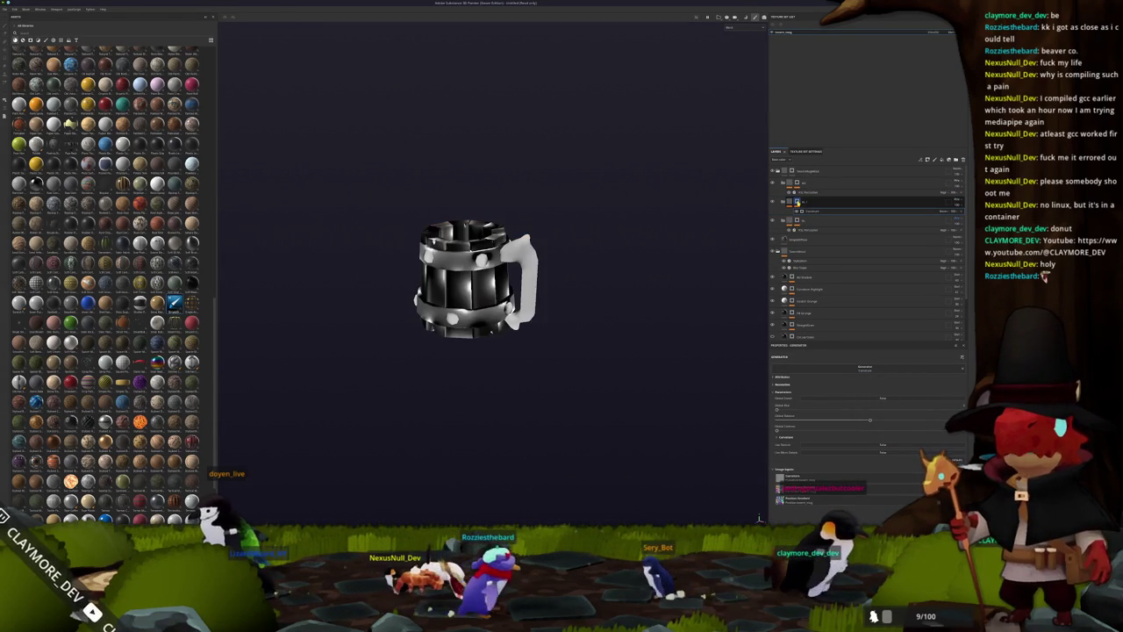
scroll(491, 303, up, 2)
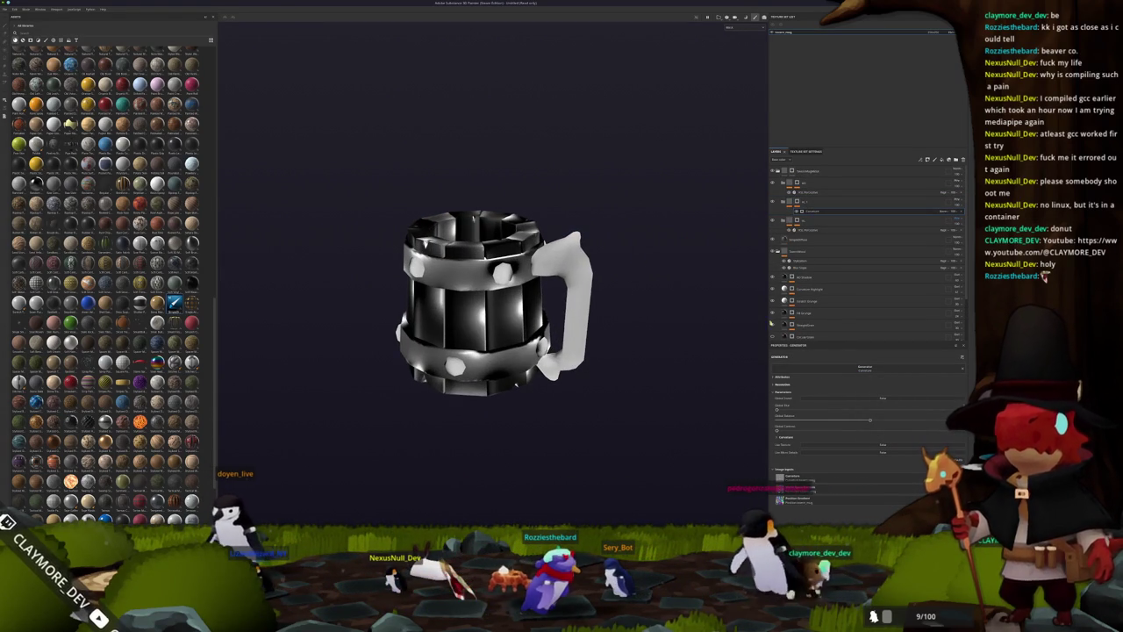
drag(869, 419, 828, 420)
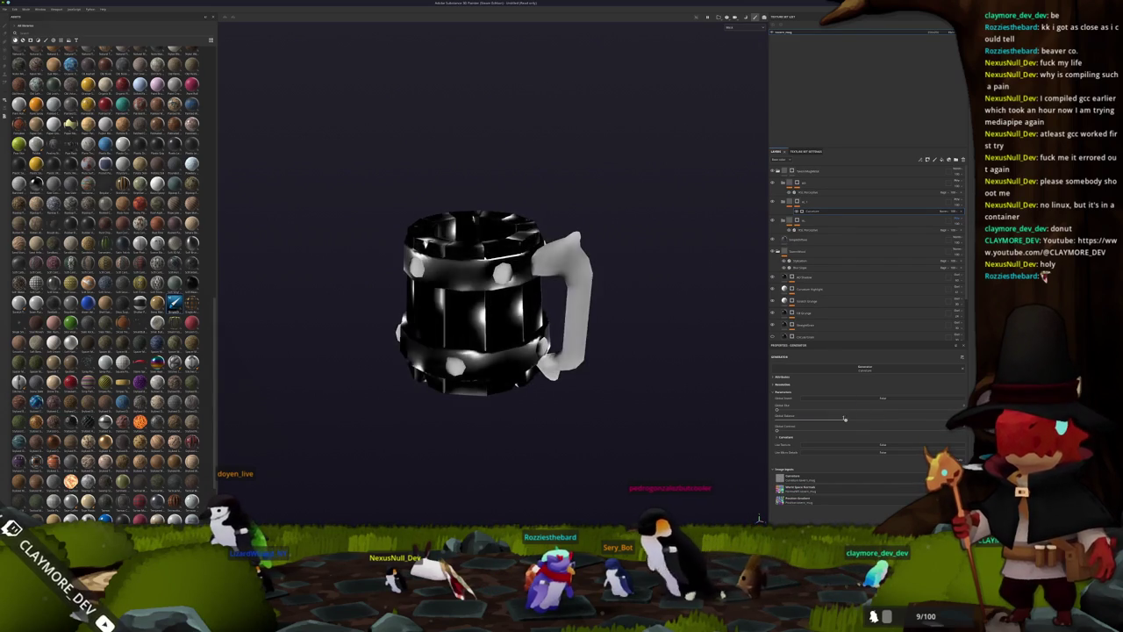
key(ctrl+shift+b)
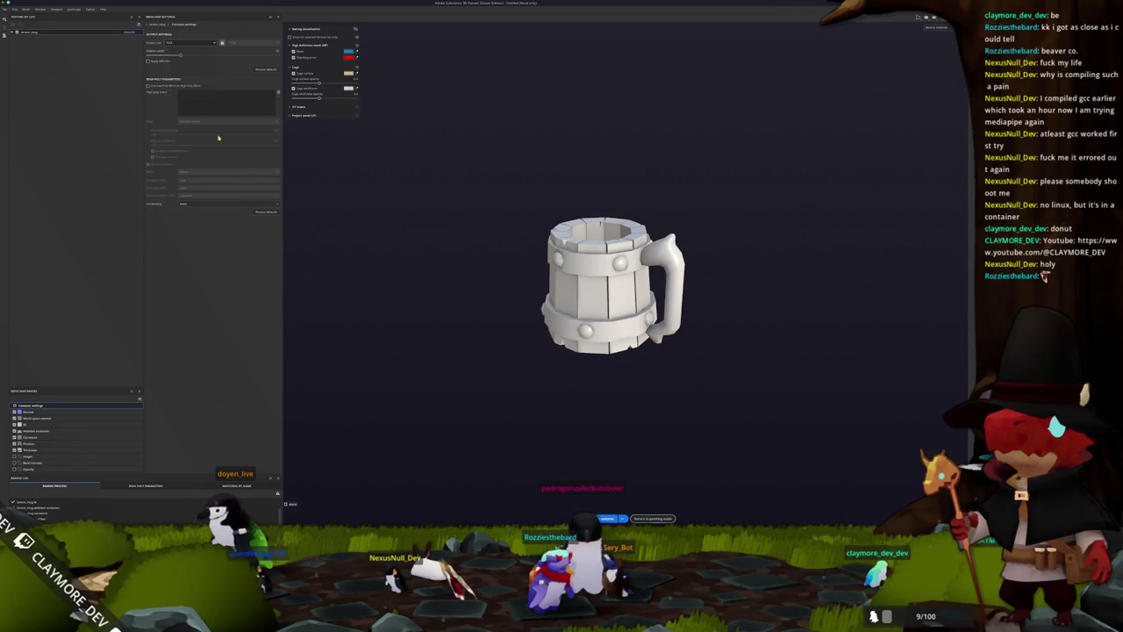
click(597, 518)
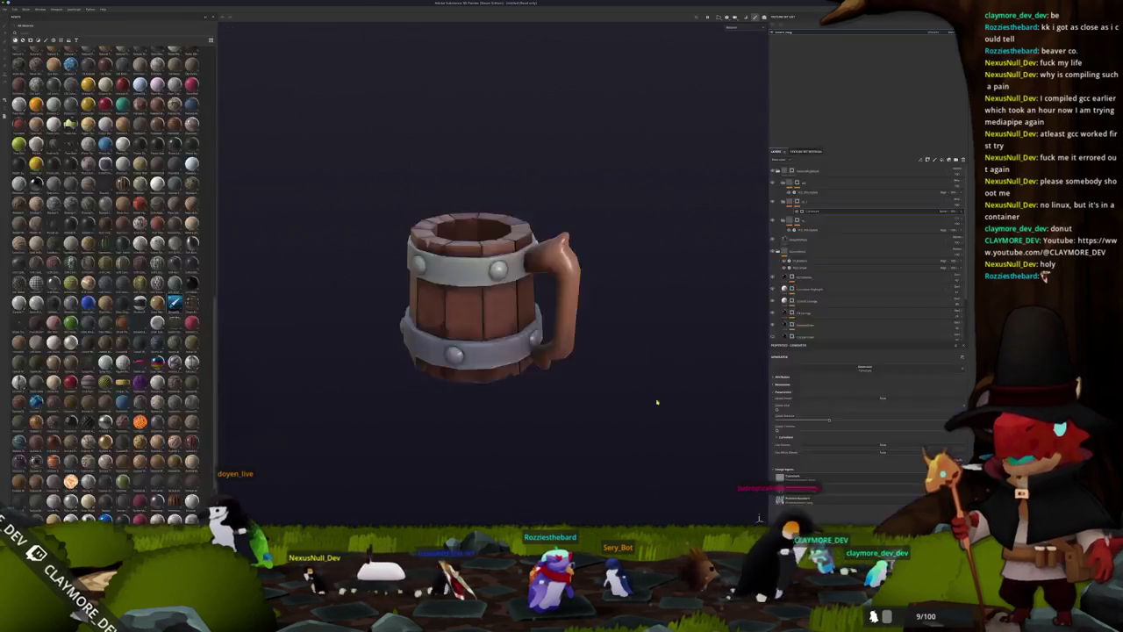
Retune the generator value while previewing the black-and-white mask, then restore full-colour view.
alt+drag(722, 229, 674, 117)
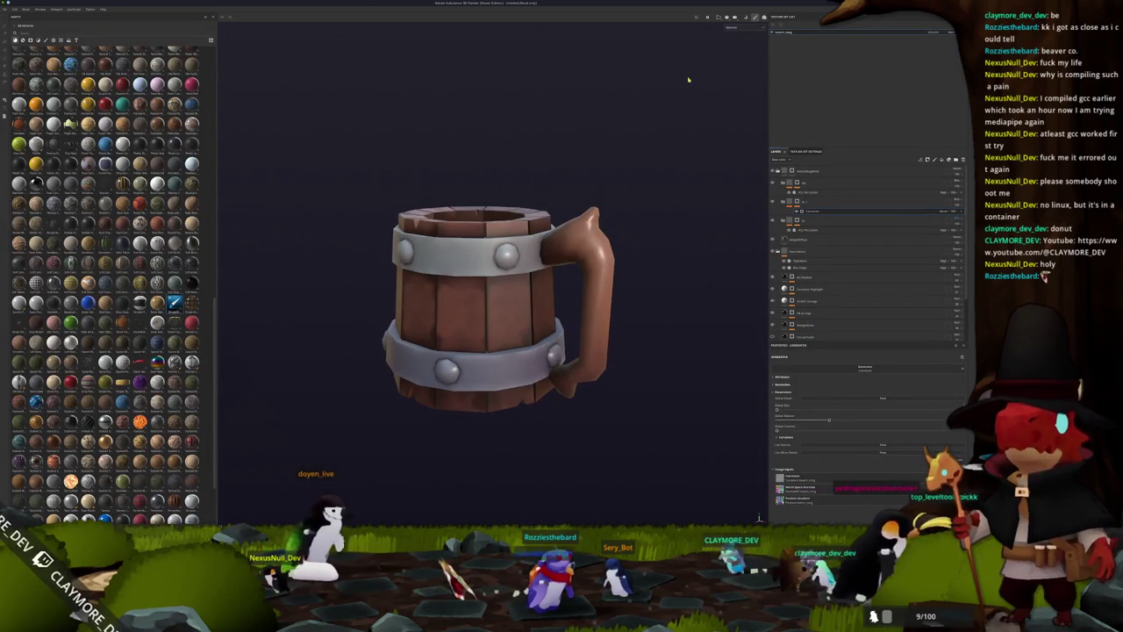
alt+drag(735, 30, 818, 214)
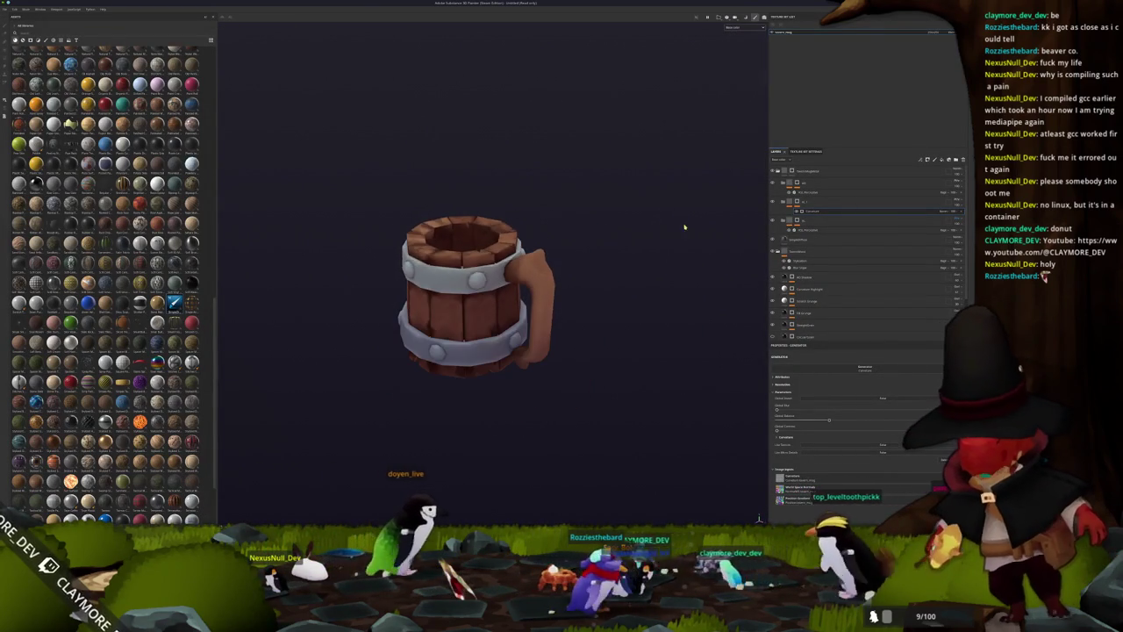
alt+click(823, 211)
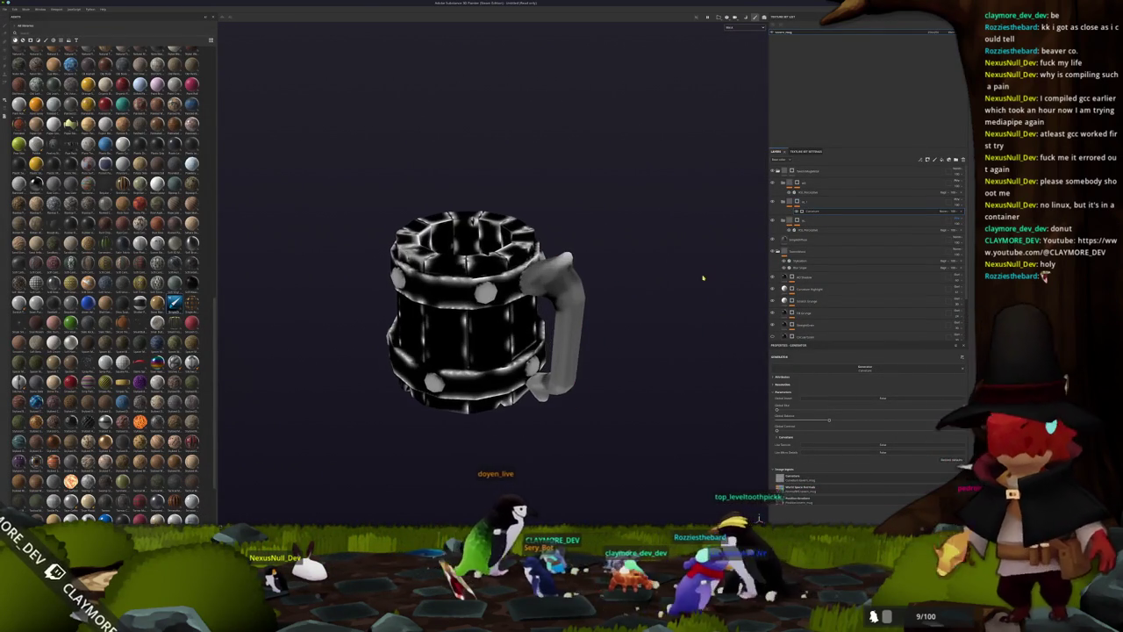
mouse_move(828, 419)
mouse_down()
mouse_move(870, 416)
mouse_move(827, 419)
mouse_up()
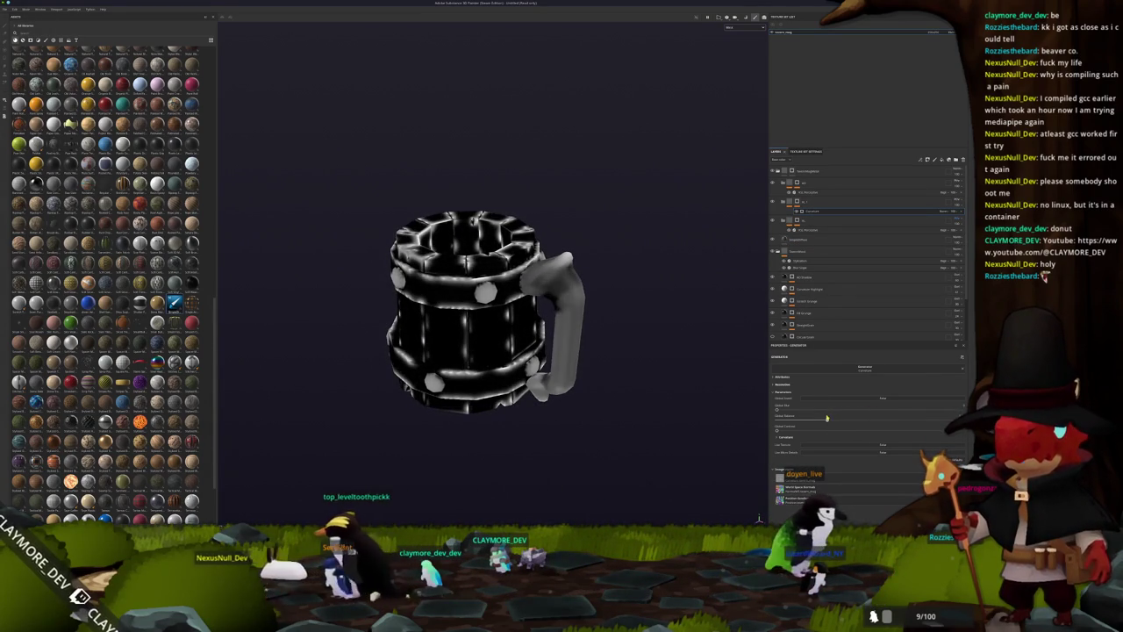
alt+drag(652, 381, 672, 389)
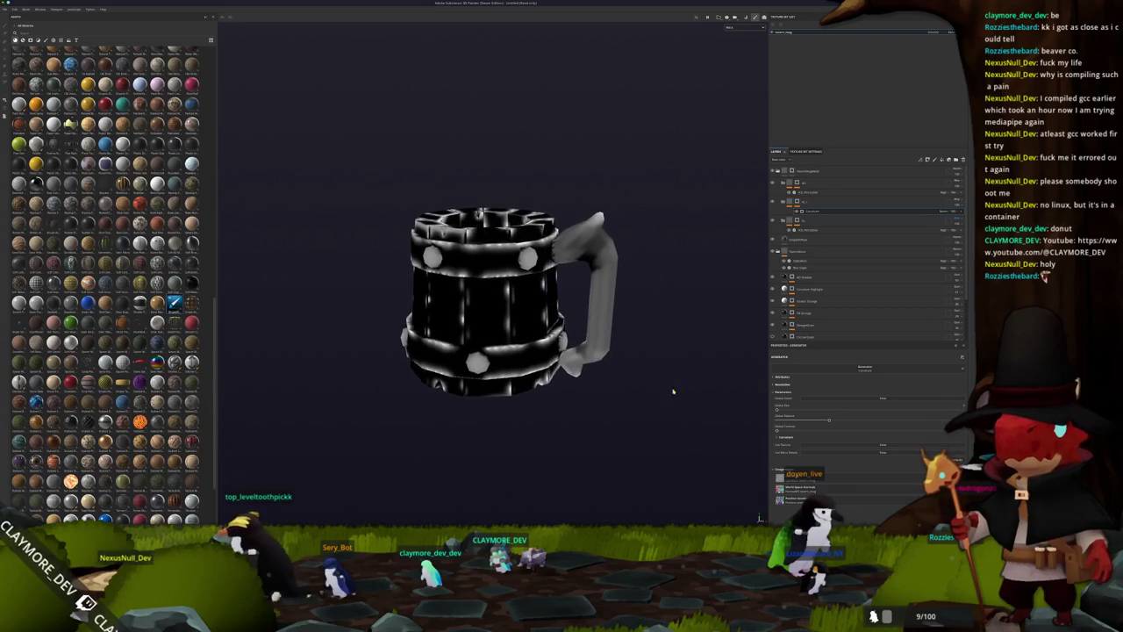
drag(814, 421, 820, 419)
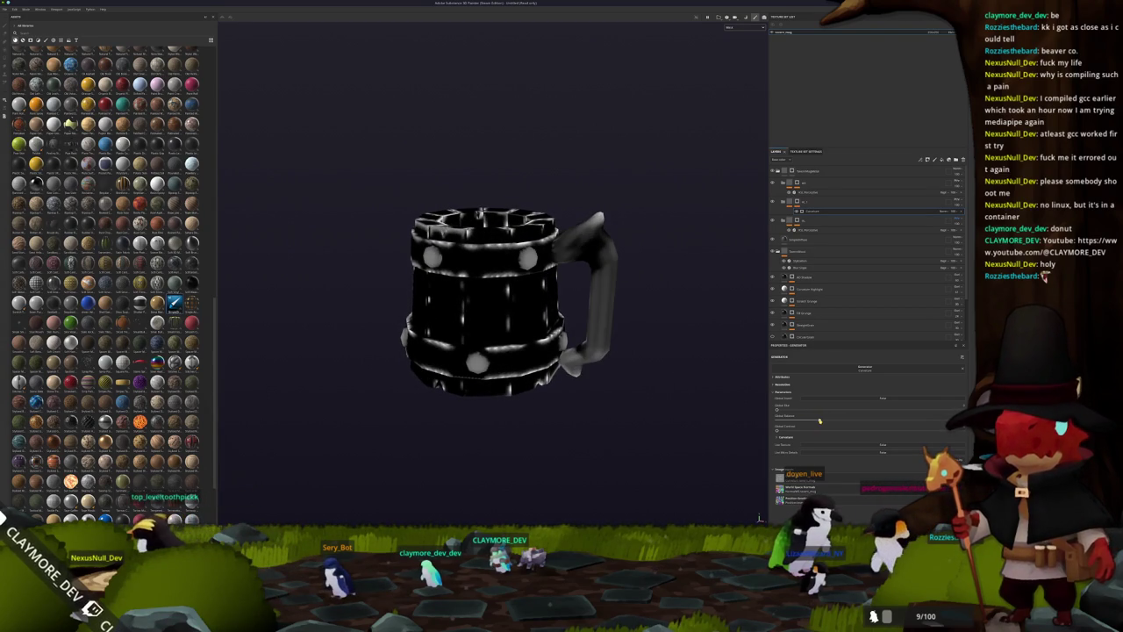
click(792, 201)
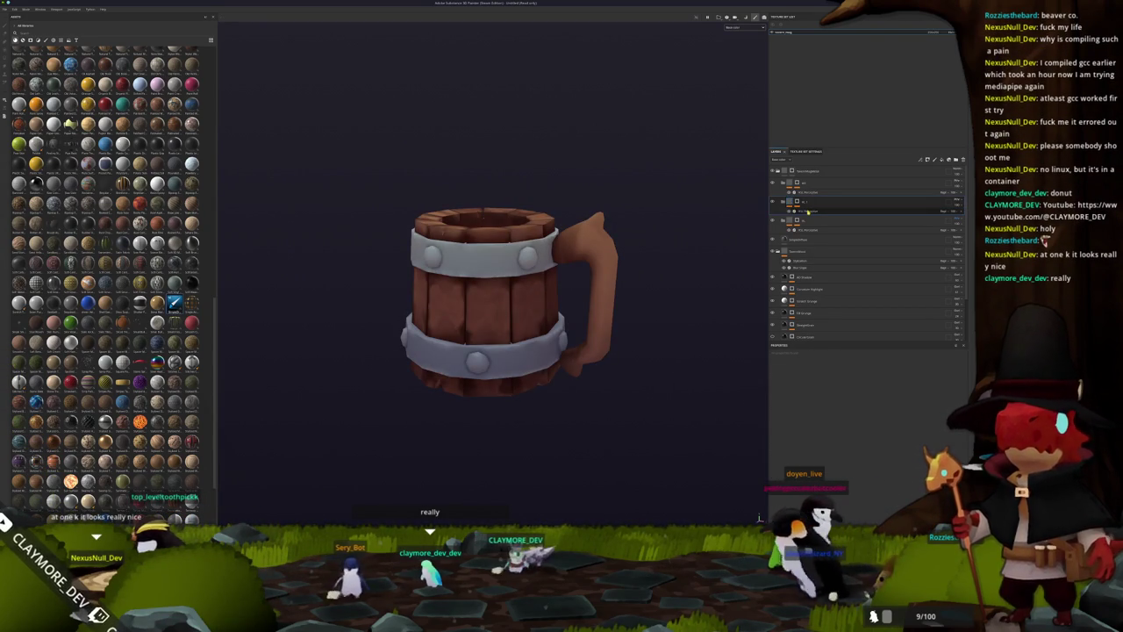
click(807, 212)
scroll(667, 328, up, 3)
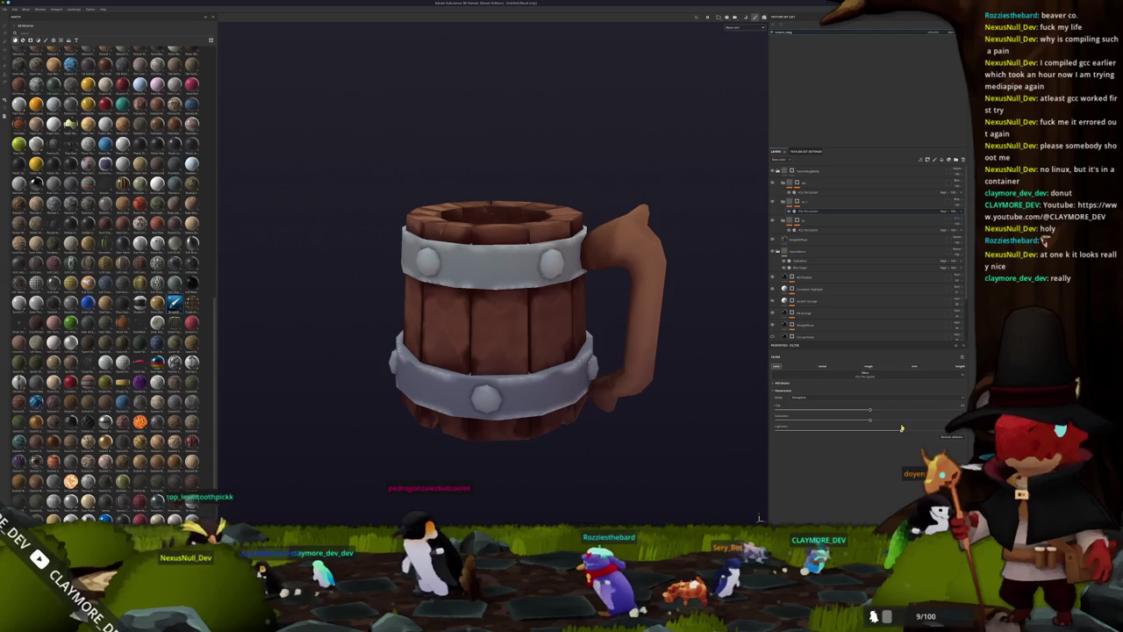
scroll(676, 342, down, 5)
mouse_move(632, 303)
alt+mouse_down()
mouse_move(615, 348)
mouse_move(614, 338)
alt+mouse_up()
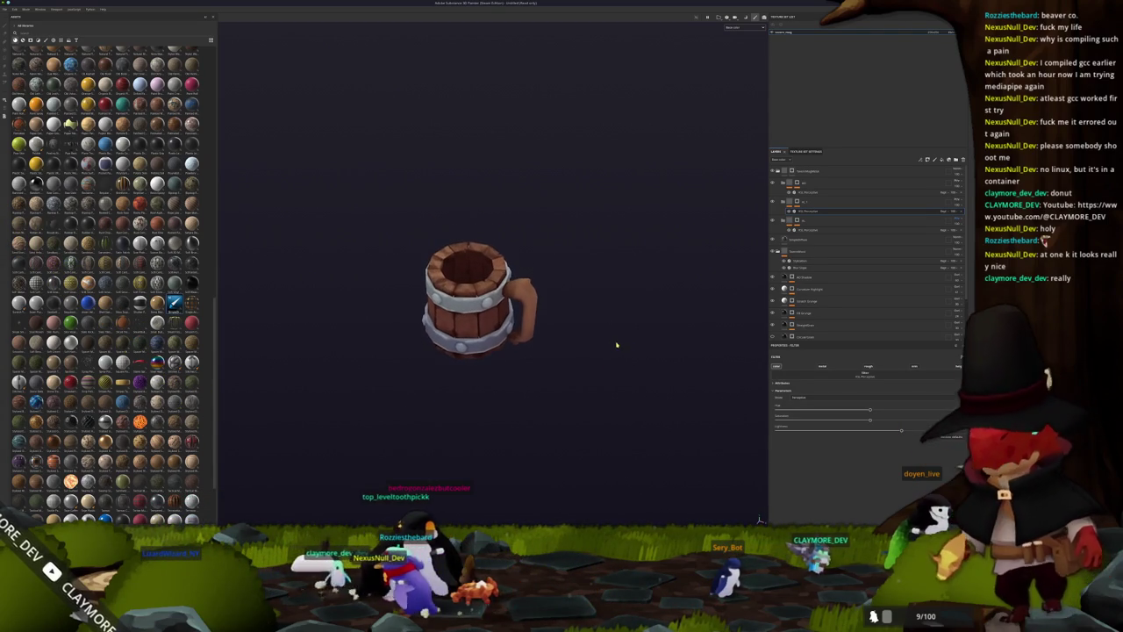
scroll(619, 328, up, 2)
scroll(641, 346, up, 2)
click(842, 202)
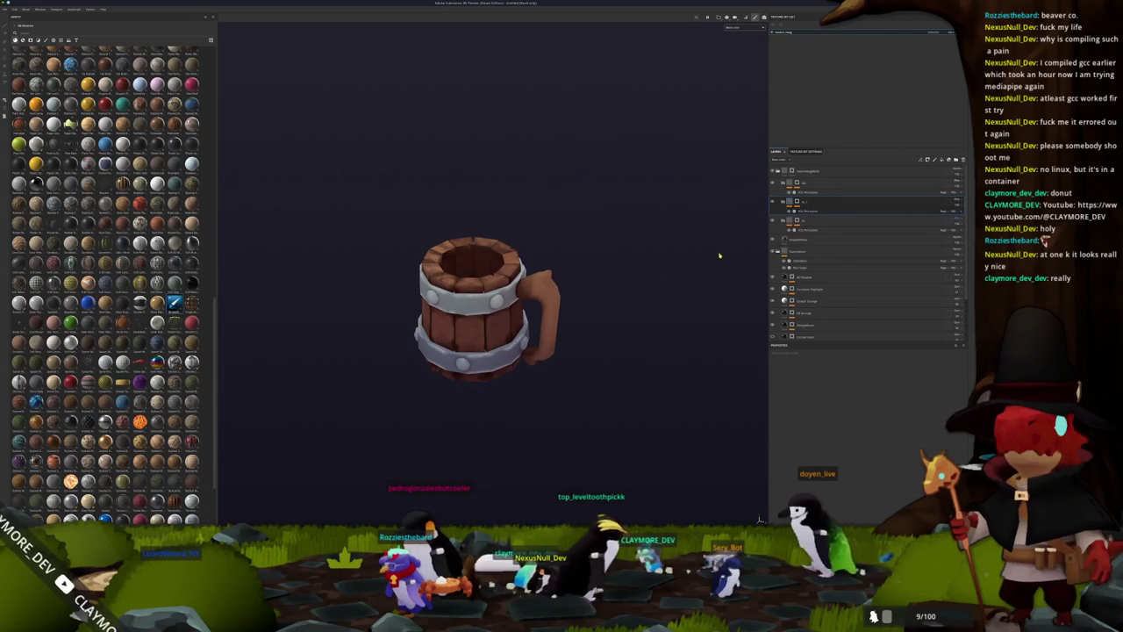
mouse_move(645, 290)
alt+mouse_down()
mouse_move(591, 354)
mouse_move(635, 336)
mouse_move(627, 360)
mouse_move(631, 105)
mouse_move(629, 259)
alt+mouse_up()
scroll(606, 266, up, 1)
scroll(617, 258, up, 2)
scroll(620, 260, up, 2)
alt+drag(621, 271, 625, 266)
shift+right_drag(625, 267, 747, 146)
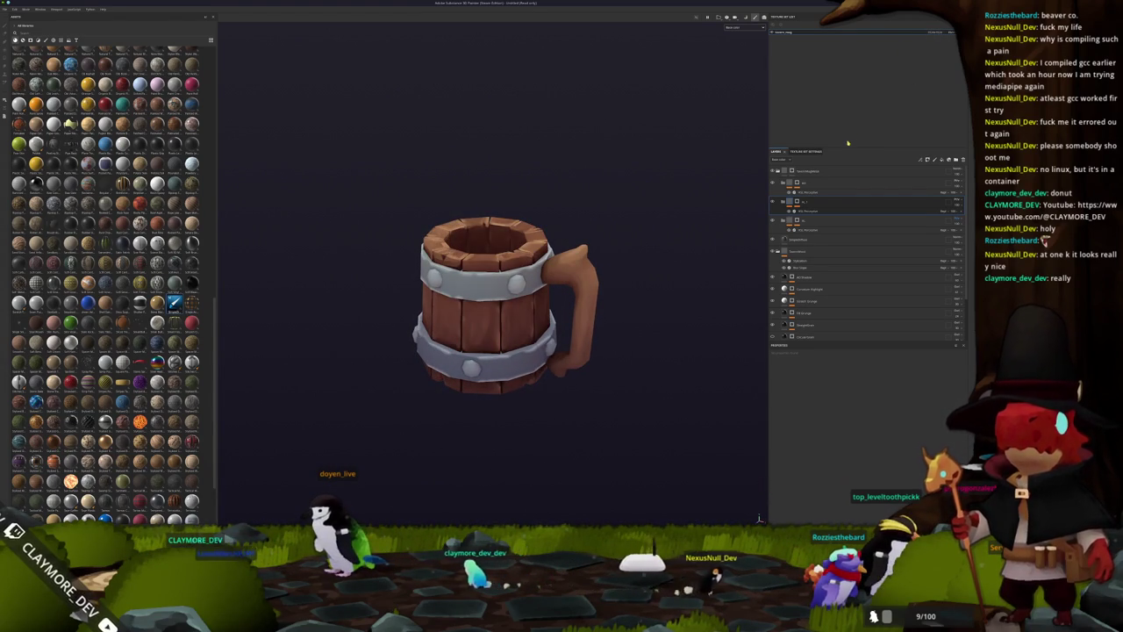
alt+drag(516, 285, 559, 335)
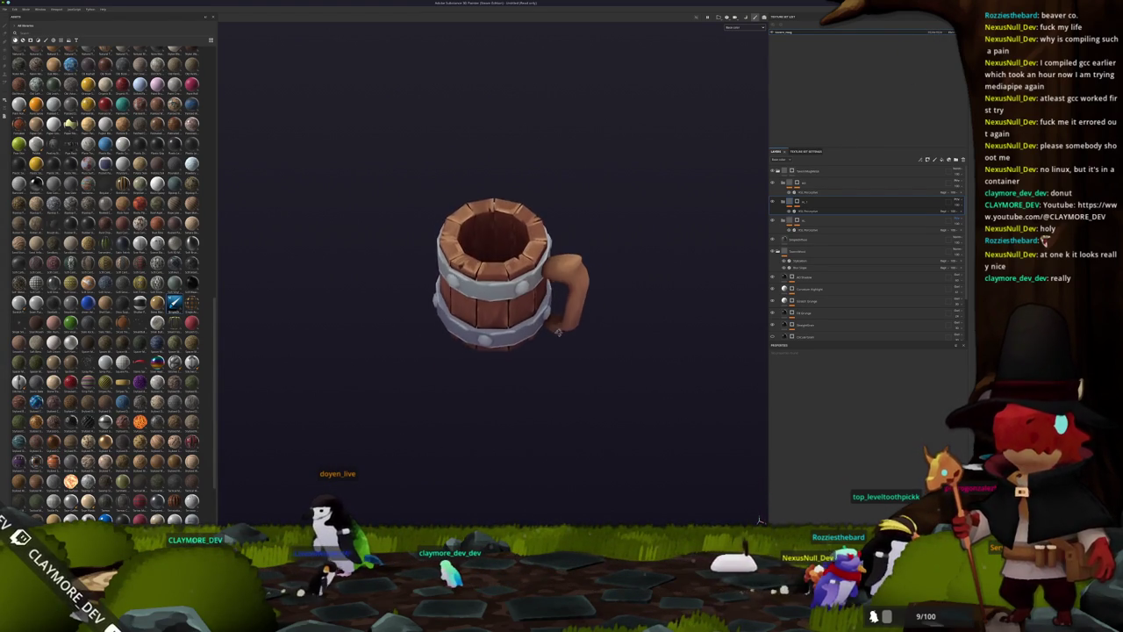
alt+right_drag(569, 299, 625, 250)
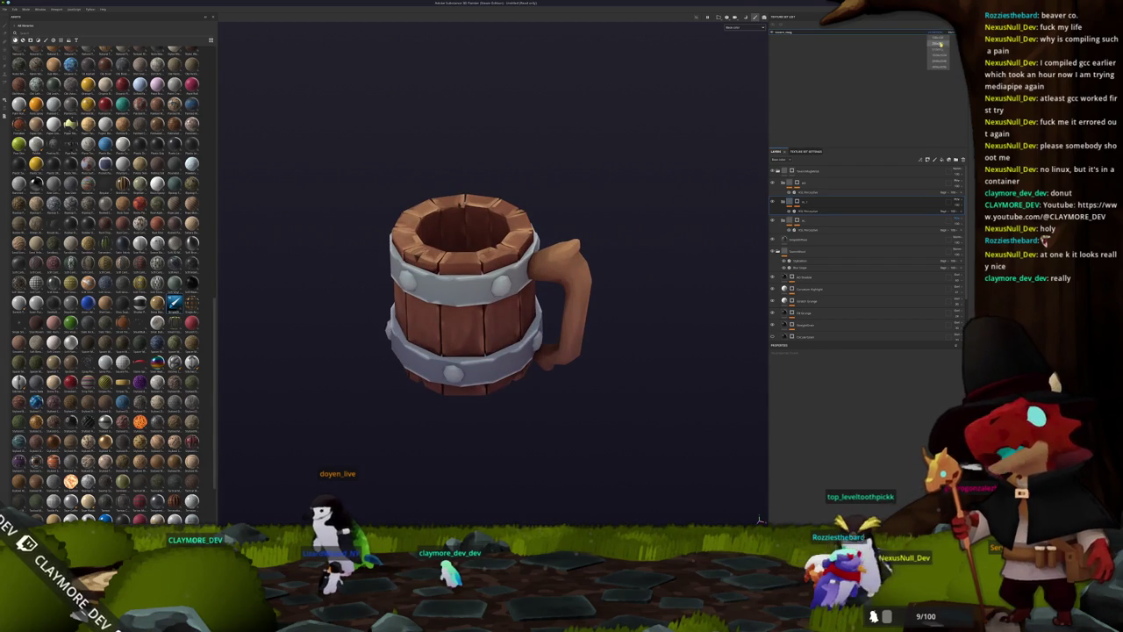
shift+right_drag(760, 519, 760, 520)
alt+drag(700, 205, 675, 215)
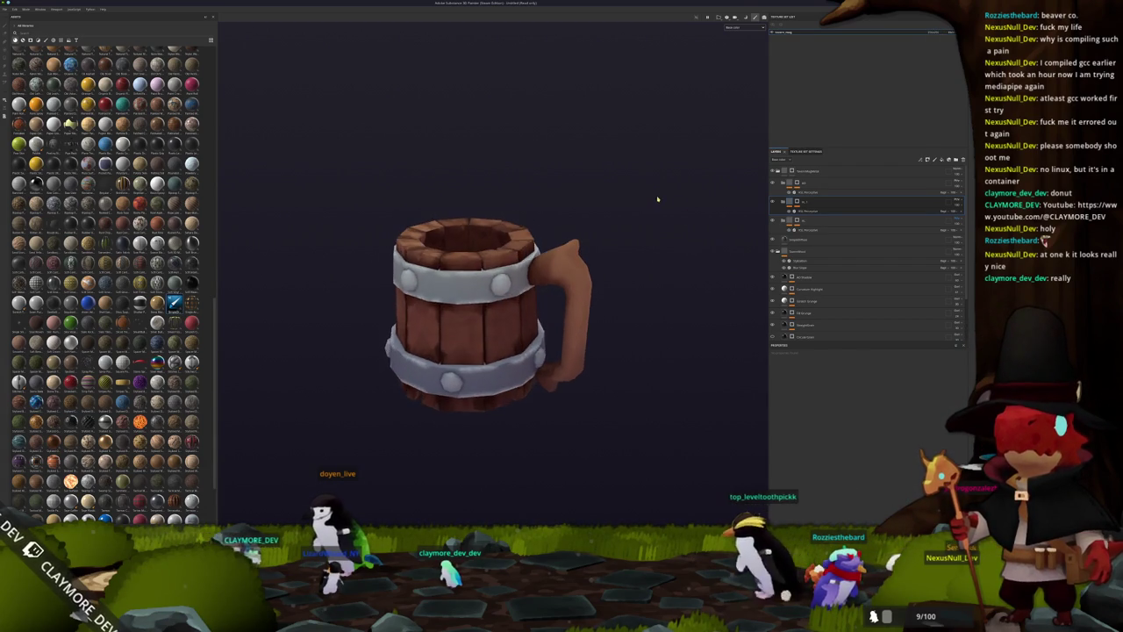
scroll(667, 219, down, 2)
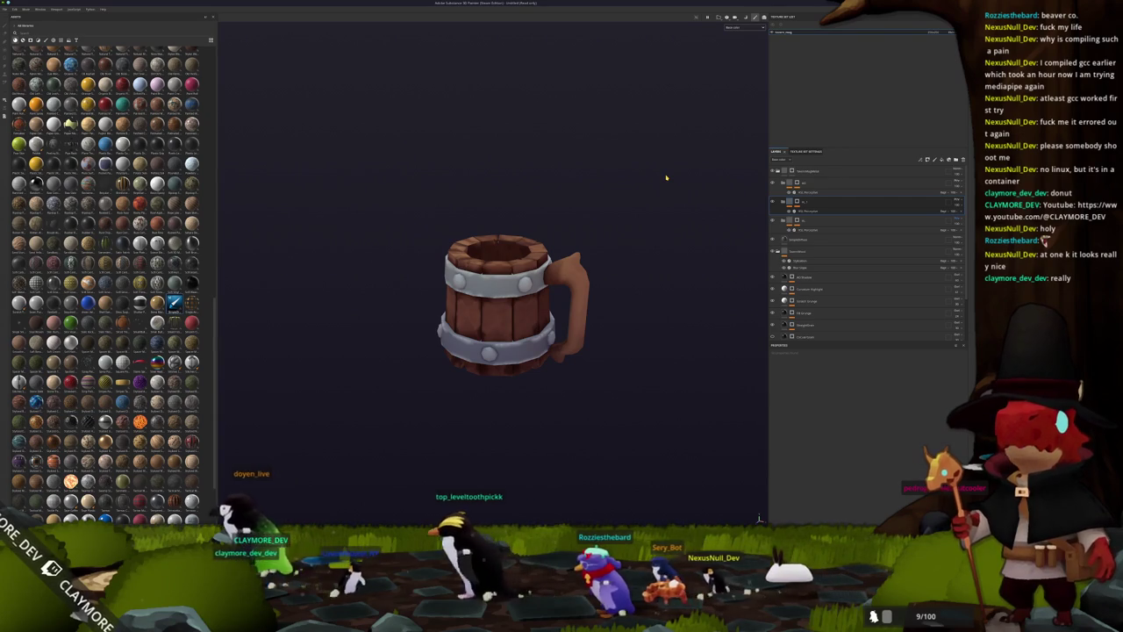
mouse_move(630, 200)
alt+mouse_down()
mouse_move(667, 243)
mouse_move(592, 101)
mouse_move(567, 306)
mouse_move(602, 284)
mouse_move(591, 261)
mouse_move(601, 290)
alt+mouse_up()
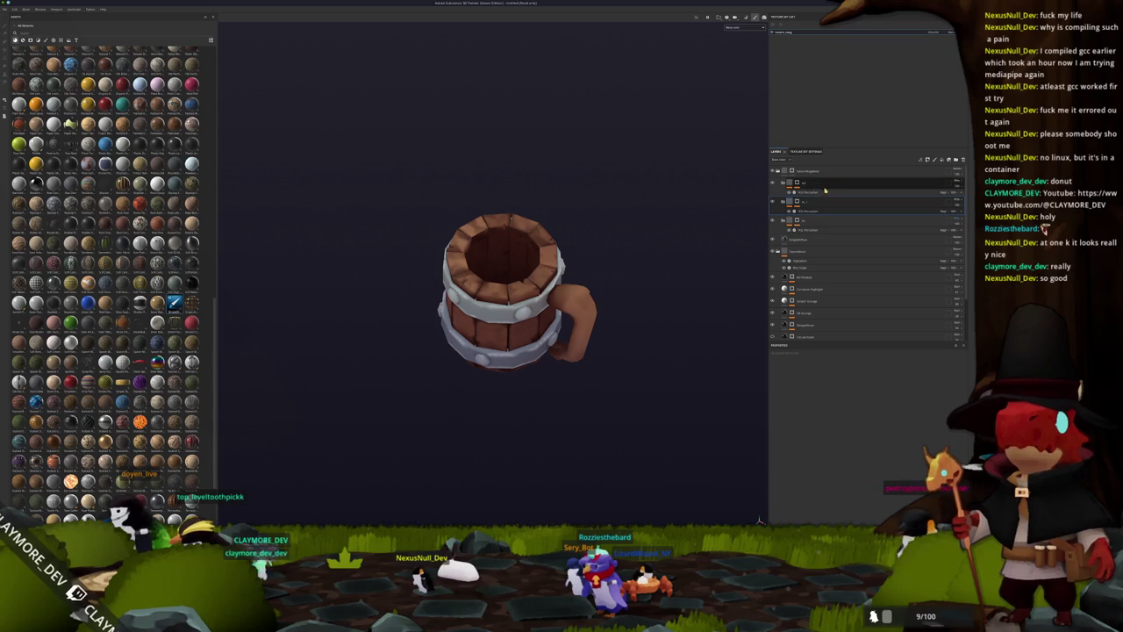
mouse_move(682, 207)
alt+mouse_down()
mouse_move(632, 238)
mouse_move(627, 227)
mouse_move(621, 319)
mouse_move(631, 293)
mouse_move(745, 290)
mouse_move(671, 333)
mouse_move(595, 283)
mouse_move(745, 303)
mouse_move(662, 293)
mouse_move(618, 308)
mouse_move(674, 322)
mouse_move(692, 290)
mouse_move(677, 419)
mouse_move(639, 266)
mouse_move(532, 181)
mouse_move(504, 263)
mouse_move(568, 295)
mouse_move(544, 264)
mouse_move(552, 281)
mouse_move(535, 312)
alt+mouse_up()
mouse_move(536, 312)
alt+right_down()
mouse_move(533, 331)
mouse_move(546, 290)
mouse_move(547, 303)
alt+right_up()
mouse_move(547, 303)
alt+mouse_down()
mouse_move(549, 318)
mouse_move(569, 266)
alt+mouse_up()
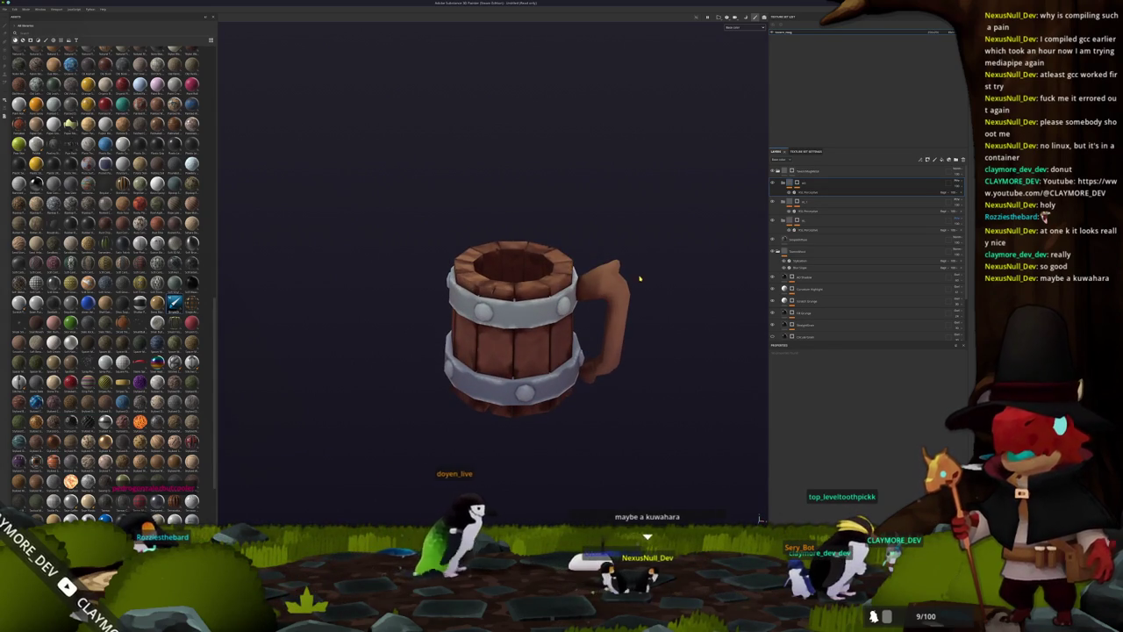
Rename the top layer and show its generator's settings.
alt+drag(640, 278, 631, 246)
click(803, 172)
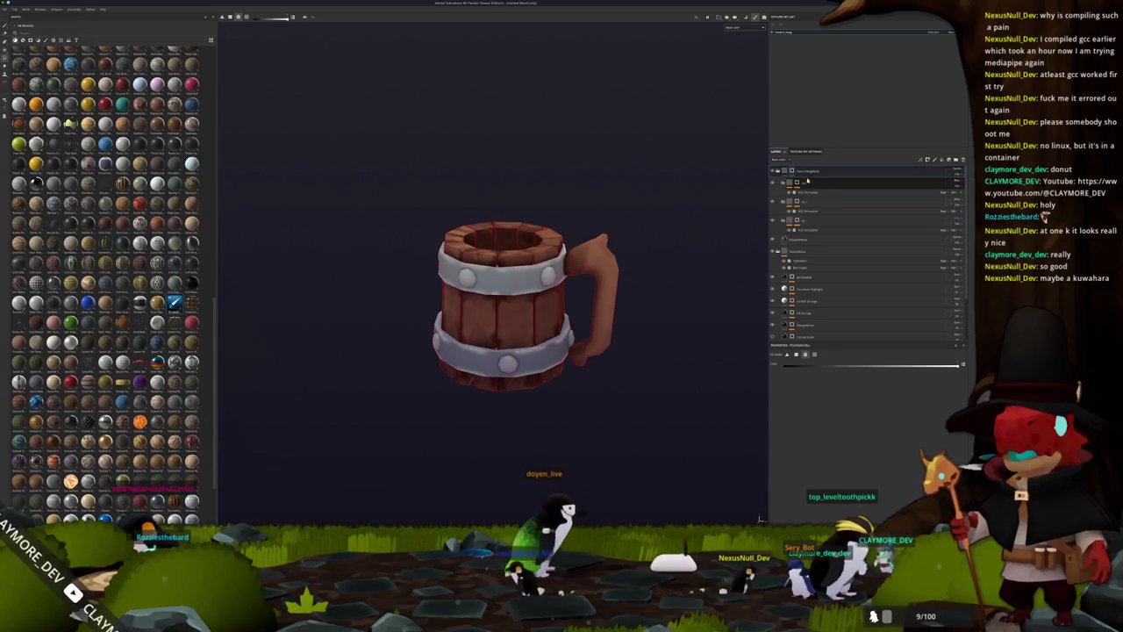
double_click(806, 202)
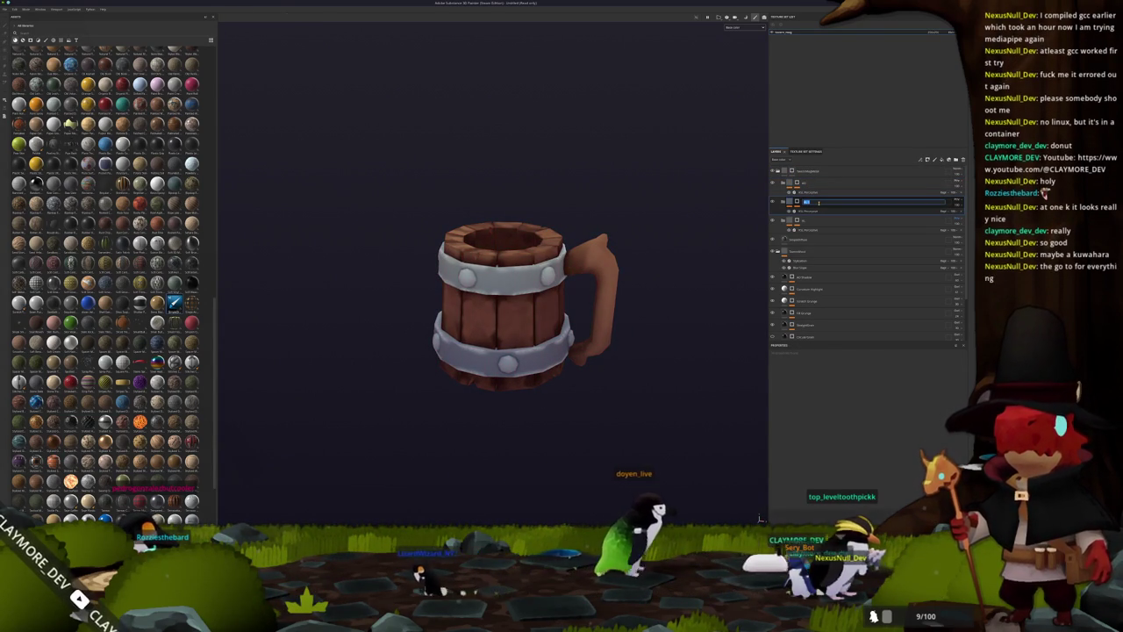
key(Return)
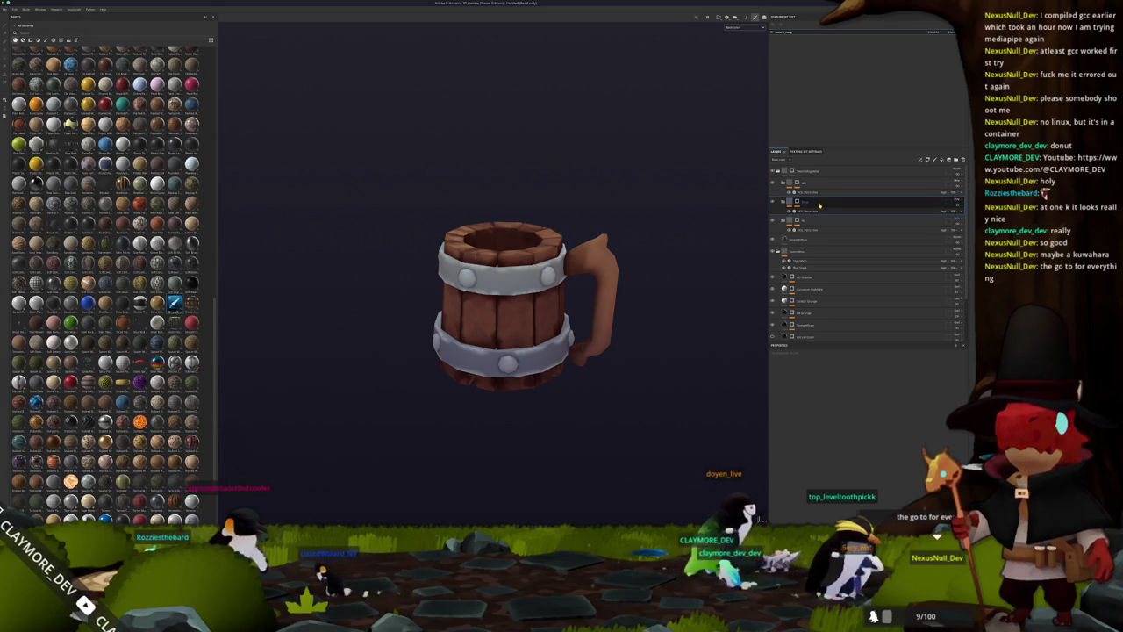
key(ctrl+d)
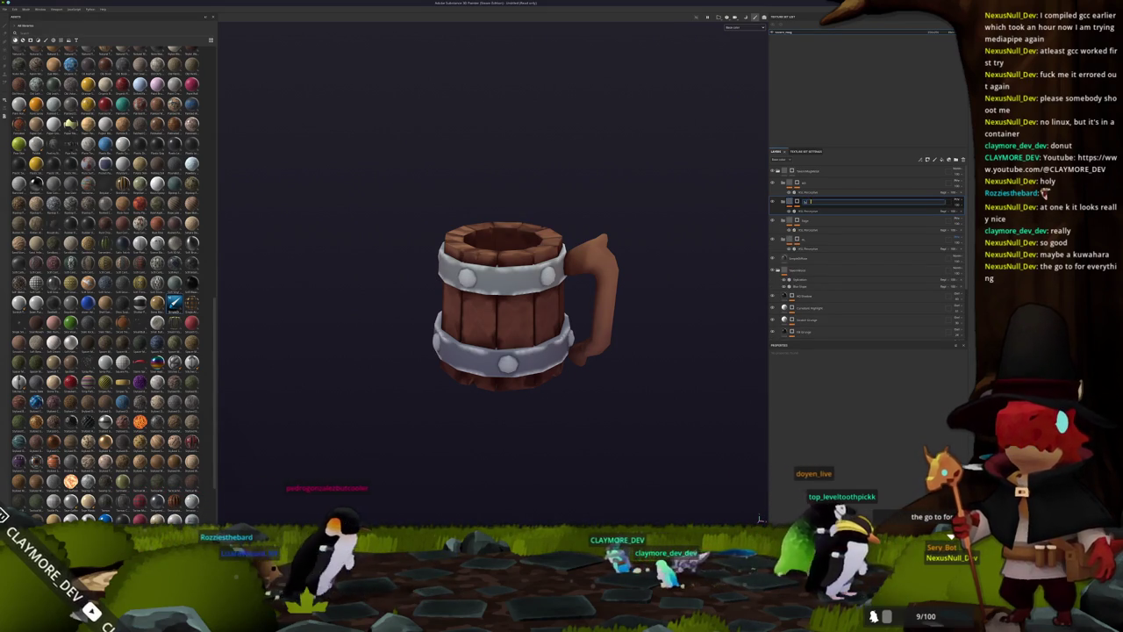
click(812, 212)
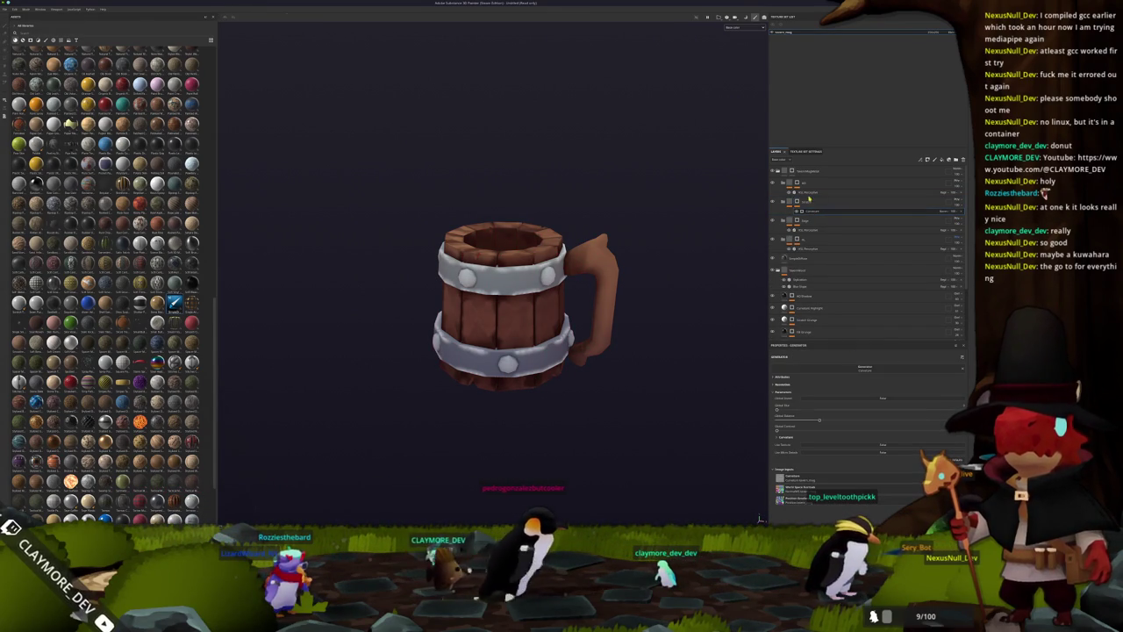
Add a generator effect to the layer and choose a generator from the picker.
right_click(798, 202)
click(819, 376)
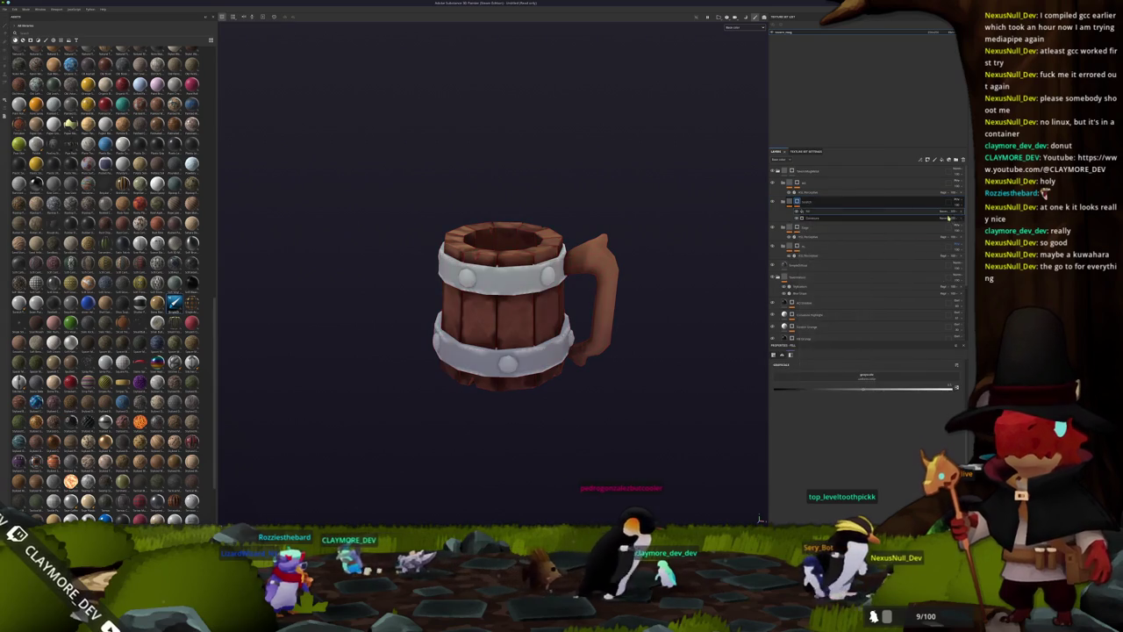
click(856, 375)
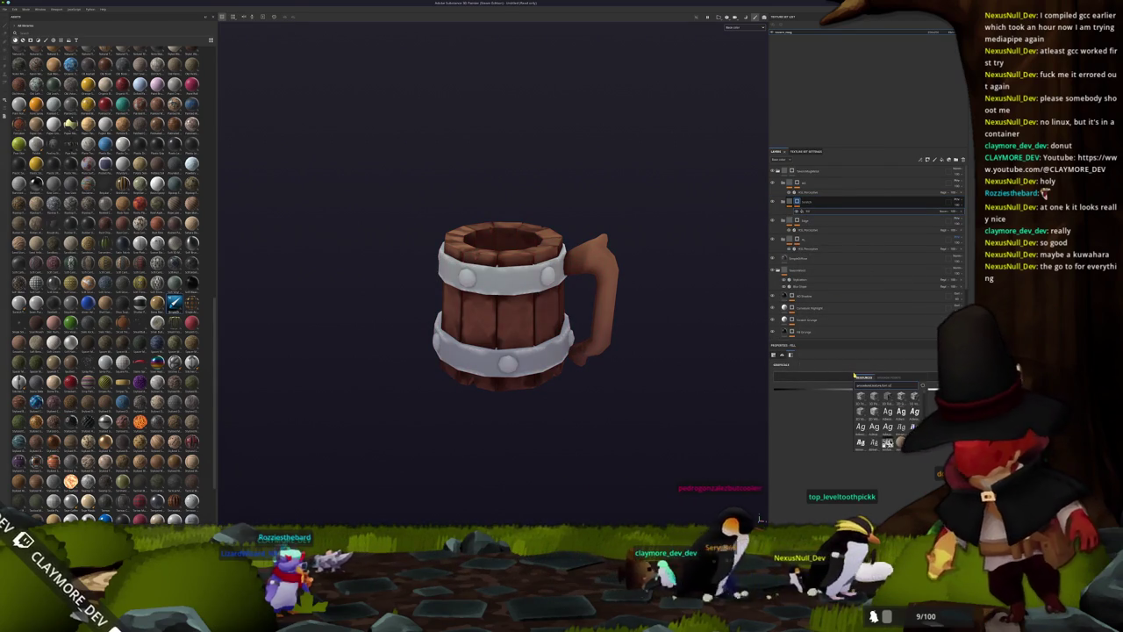
click(915, 397)
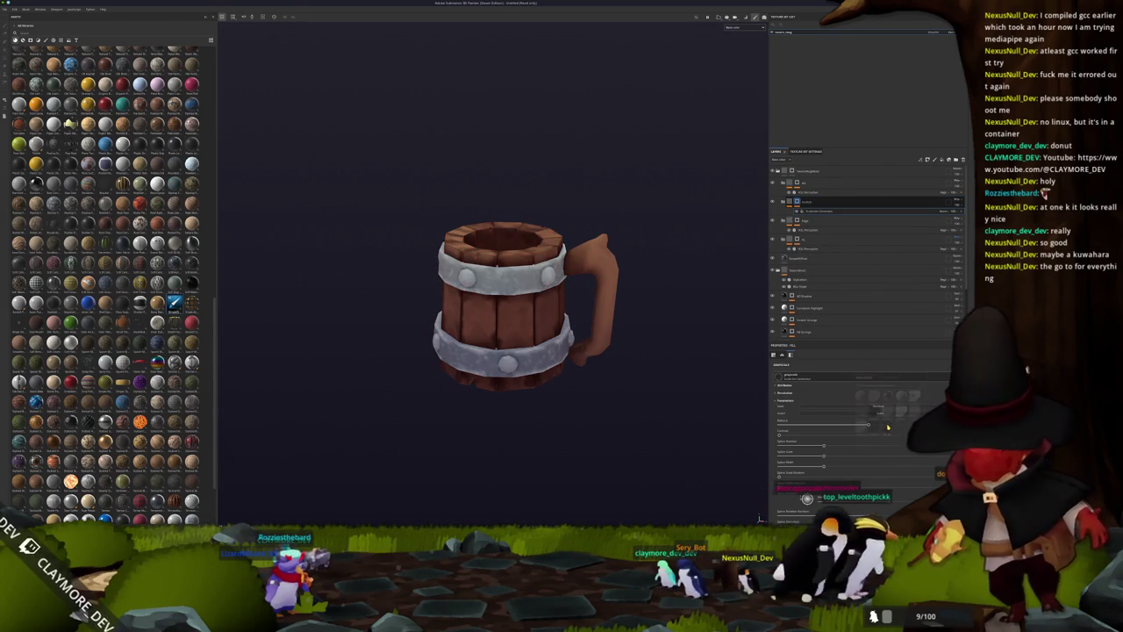
mouse_move(654, 408)
alt+mouse_down()
mouse_move(627, 382)
mouse_move(483, 381)
mouse_move(597, 427)
mouse_move(725, 299)
alt+mouse_up()
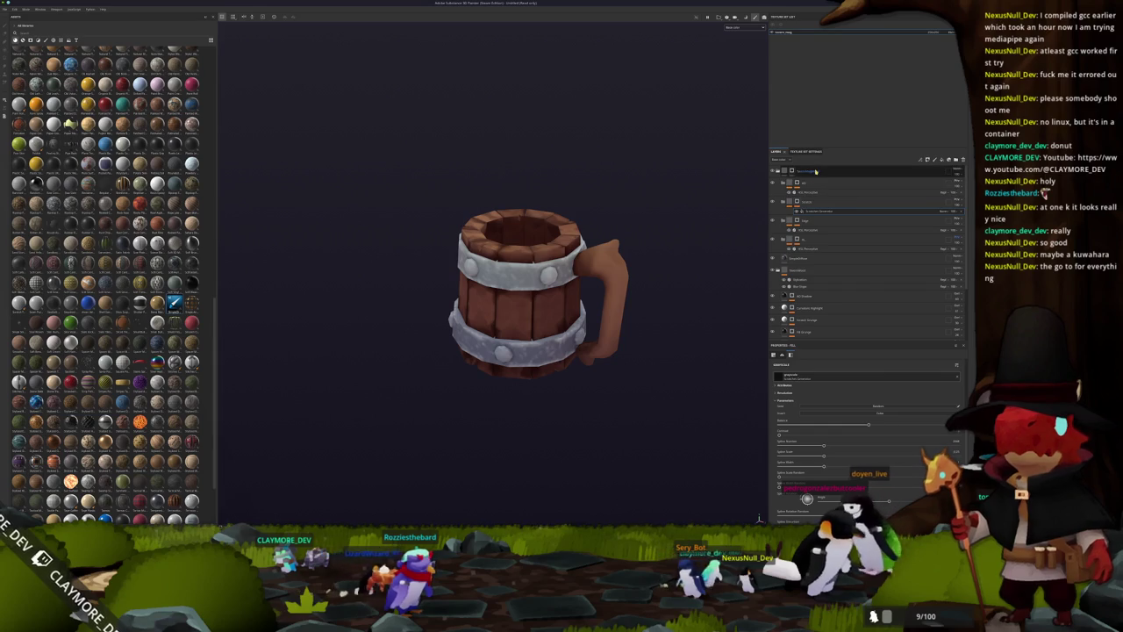
right_click(784, 171)
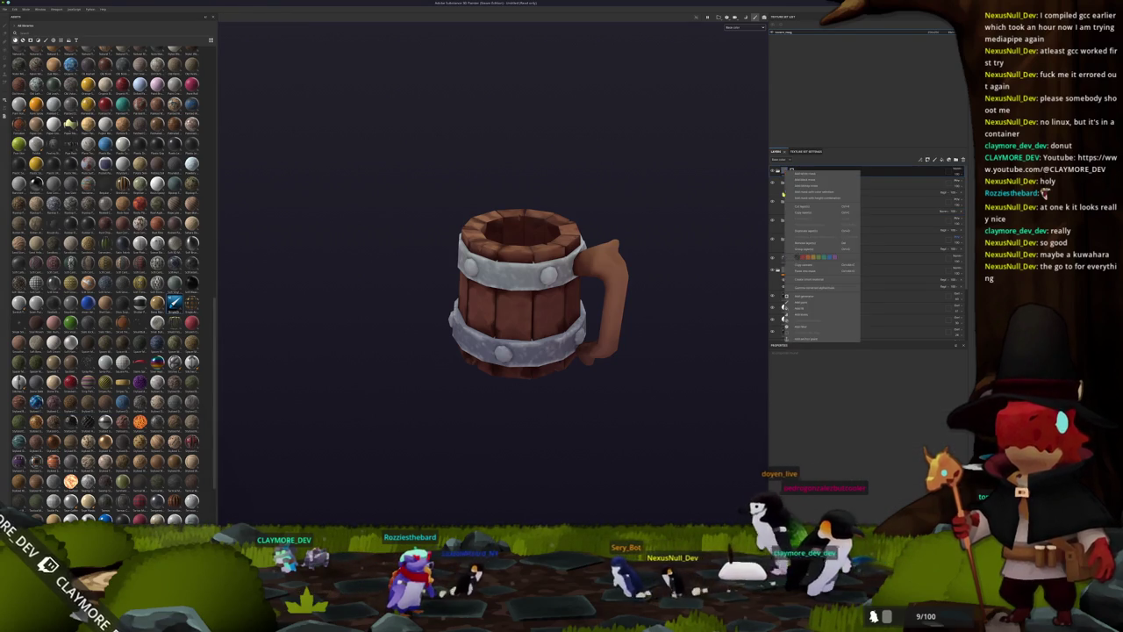
Add two filter effects to the top layer and choose a filter for the mug.
click(800, 336)
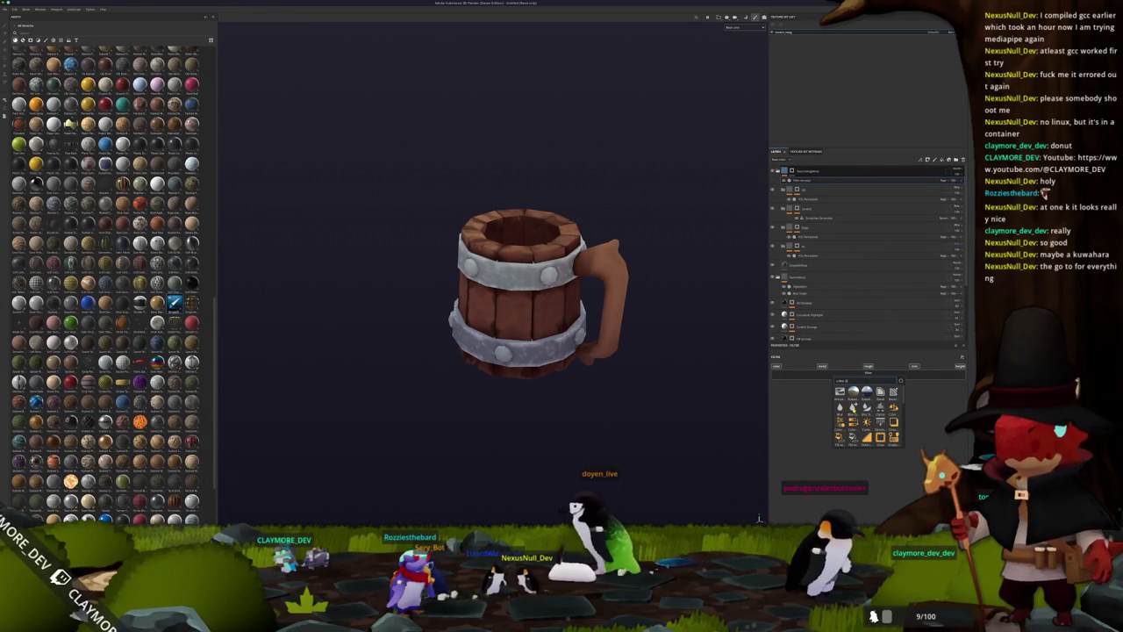
right_click(785, 171)
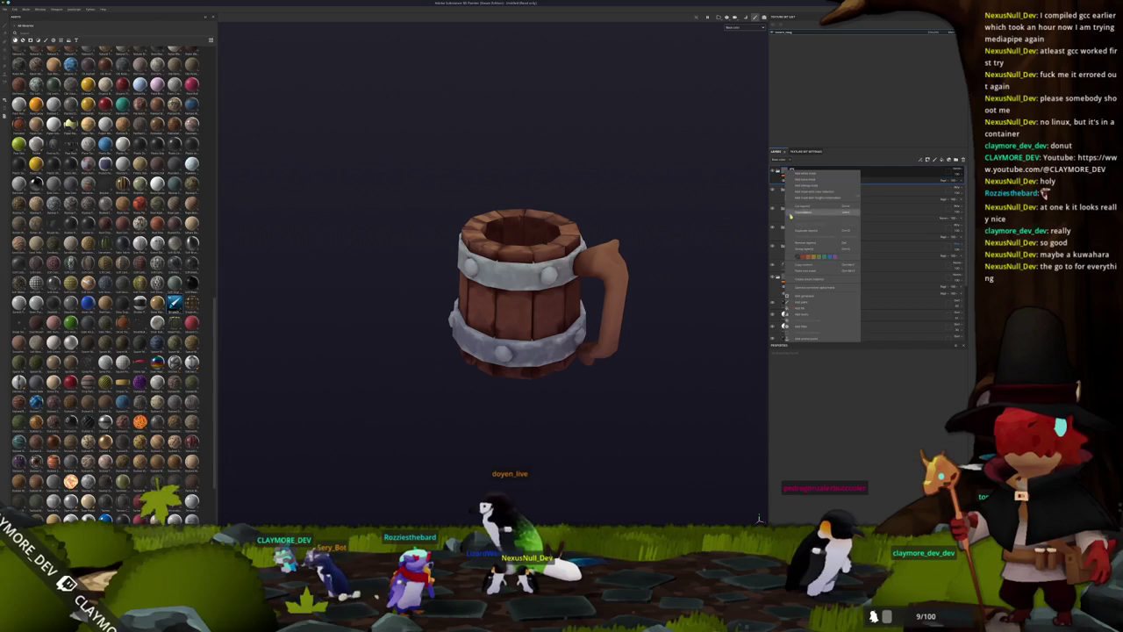
click(806, 327)
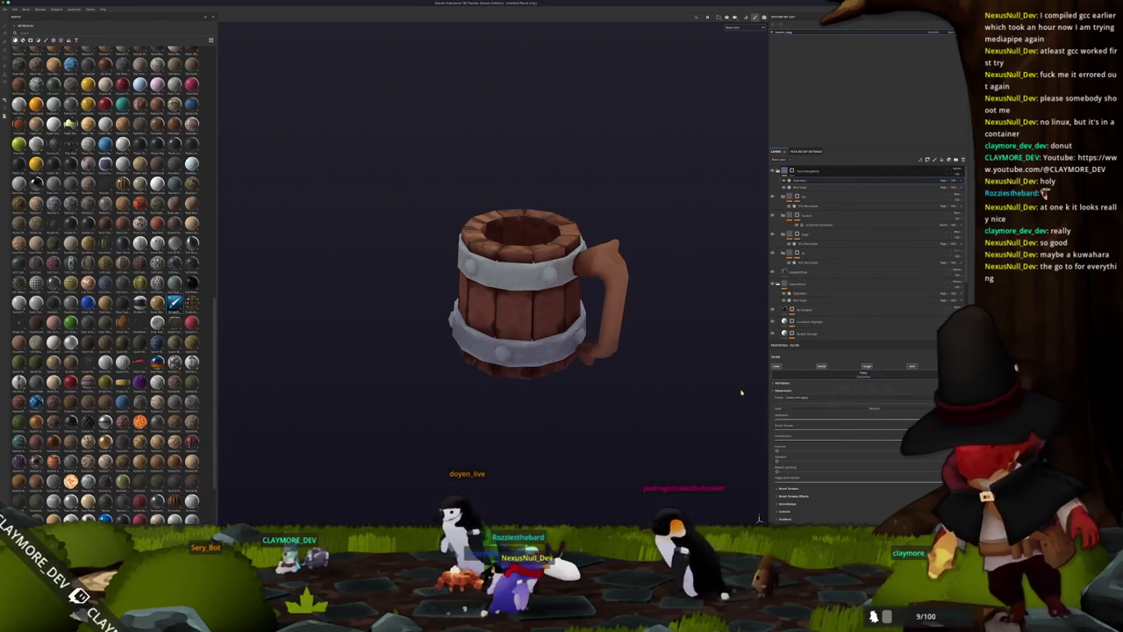
click(831, 403)
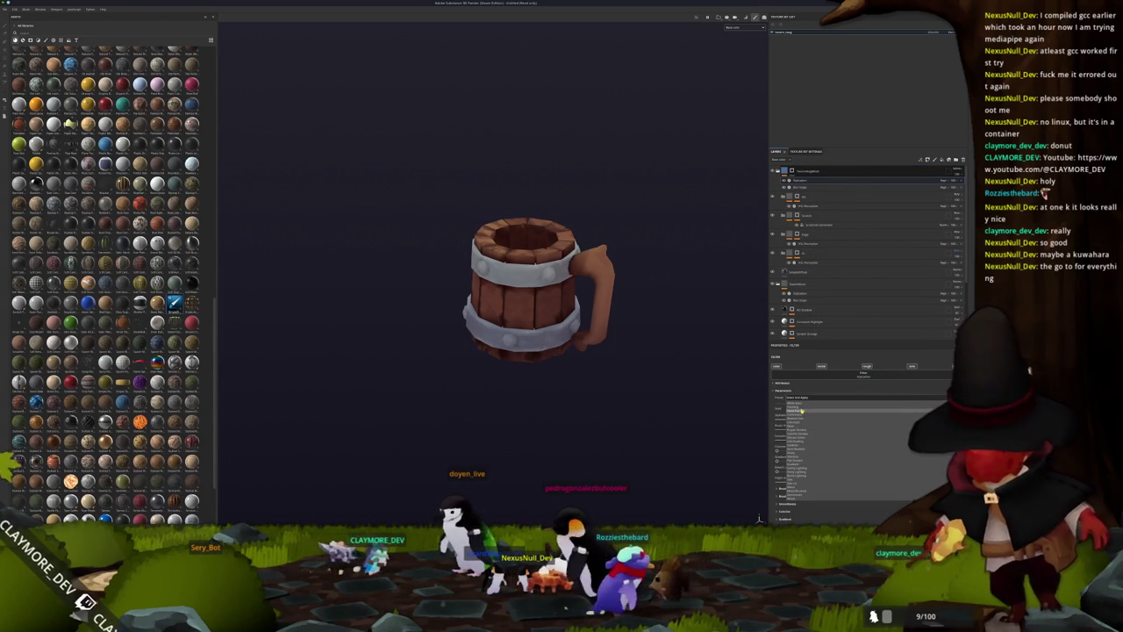
mouse_move(740, 397)
alt+mouse_down()
mouse_move(519, 373)
mouse_move(531, 377)
mouse_move(455, 233)
mouse_move(626, 301)
alt+mouse_up()
scroll(536, 381, down, 5)
scroll(536, 381, up, 5)
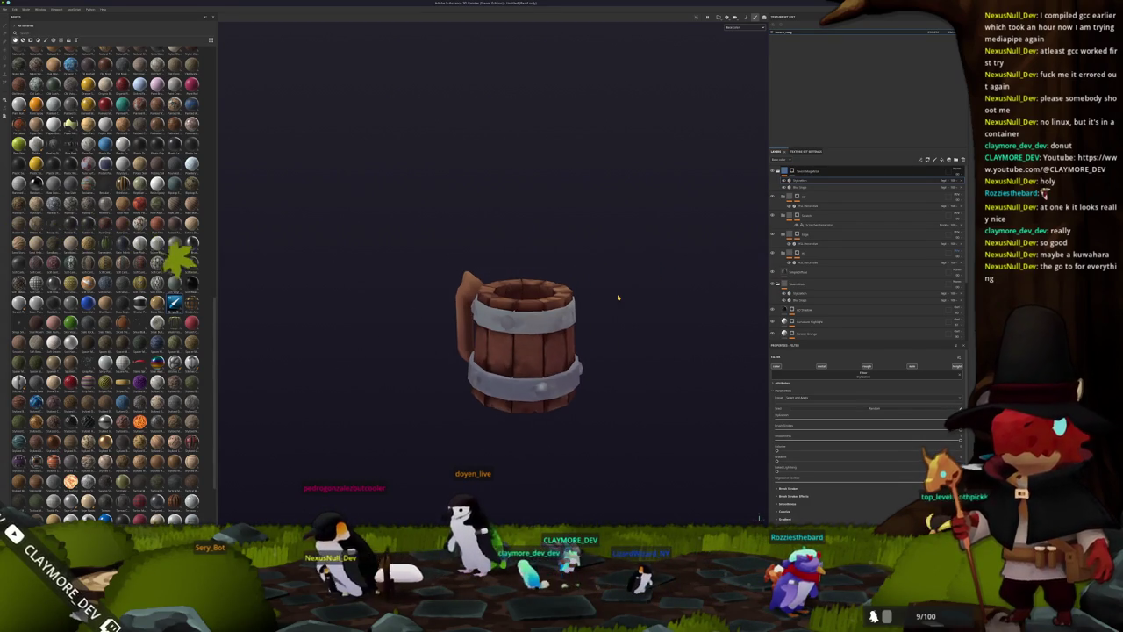
scroll(627, 301, down, 2)
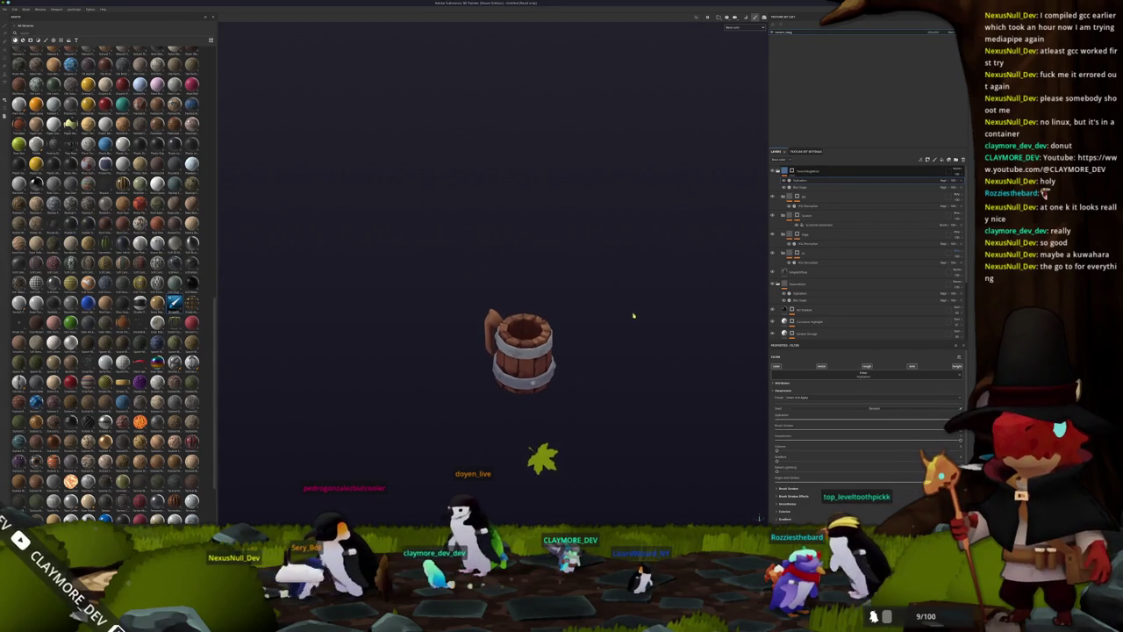
Select the fill layer, frame the mug, and rename the layer to 'Metal'.
key(f)
click(812, 253)
click(805, 272)
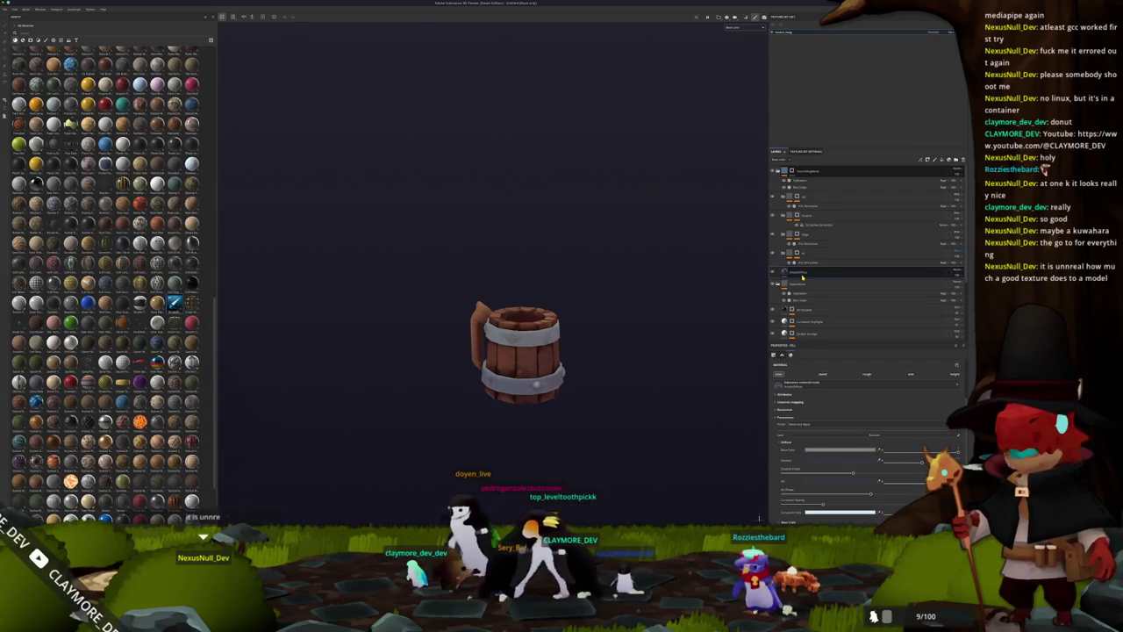
key(ctrl)
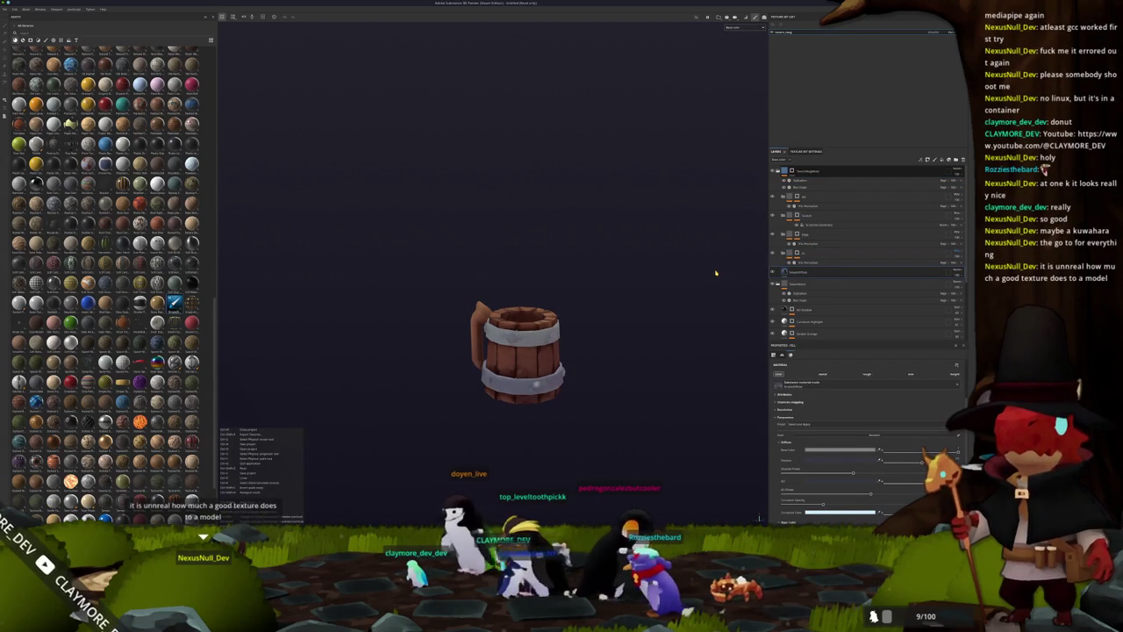
key(f)
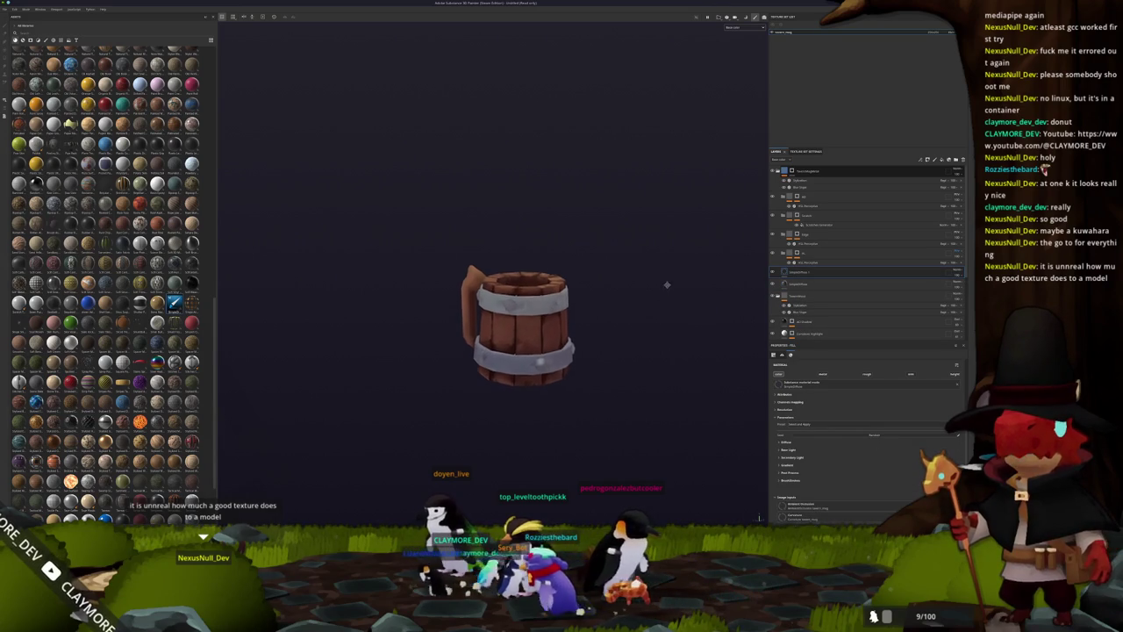
double_click(802, 285)
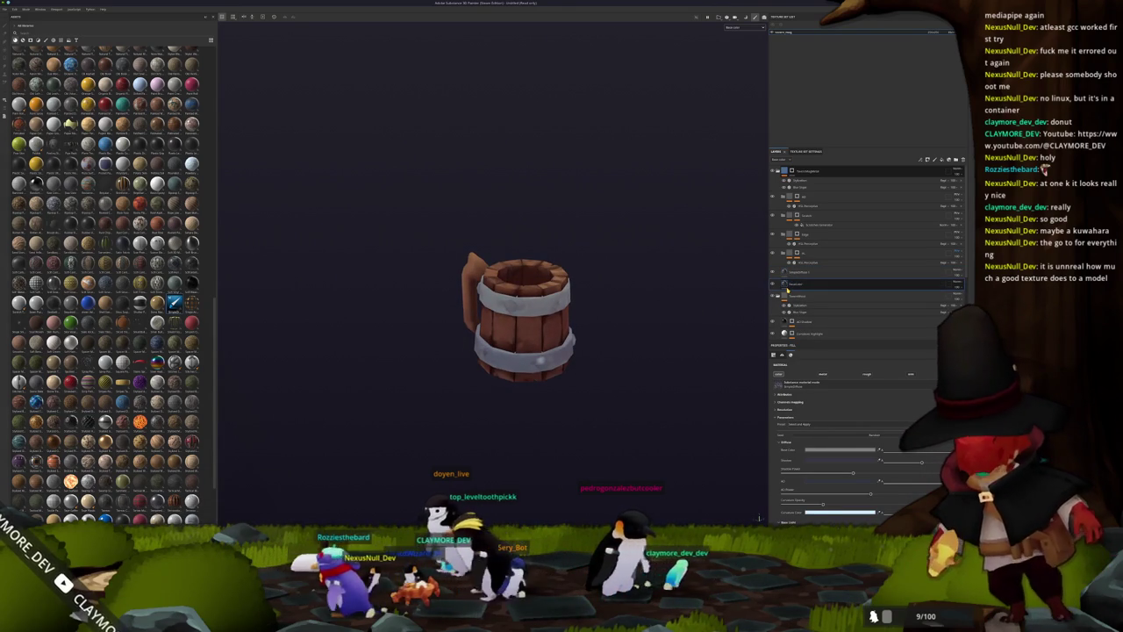
click(804, 271)
text(Metal)
key(Return)
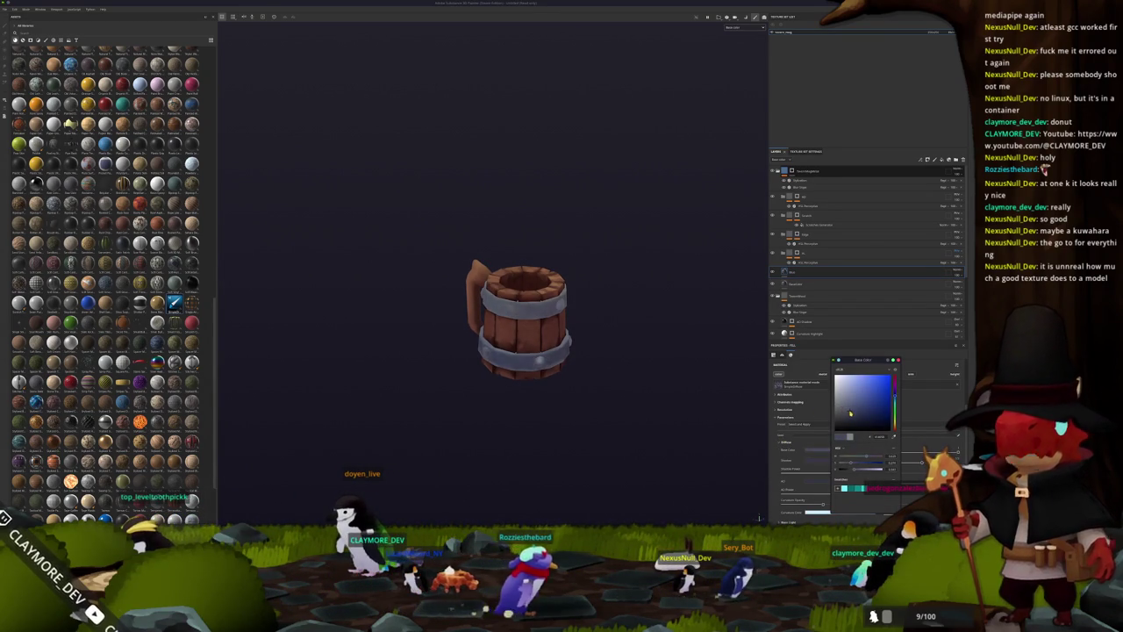
Add a Light generator to the Metal layer, reduce Highlight Dimension, and preview in greyscale.
right_click(791, 272)
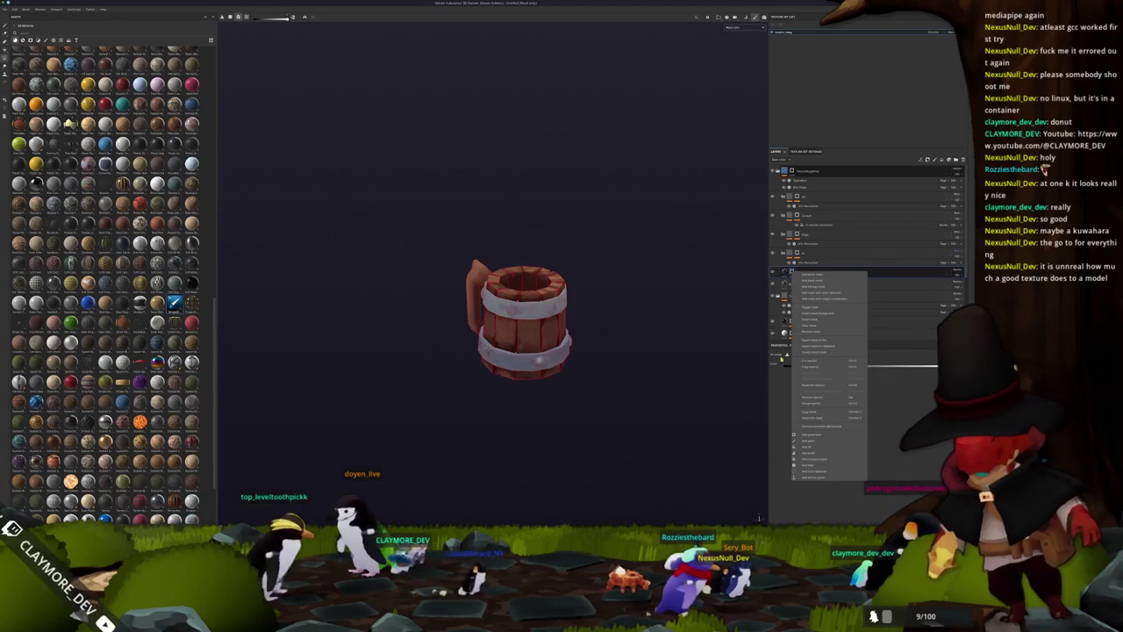
click(805, 434)
click(876, 415)
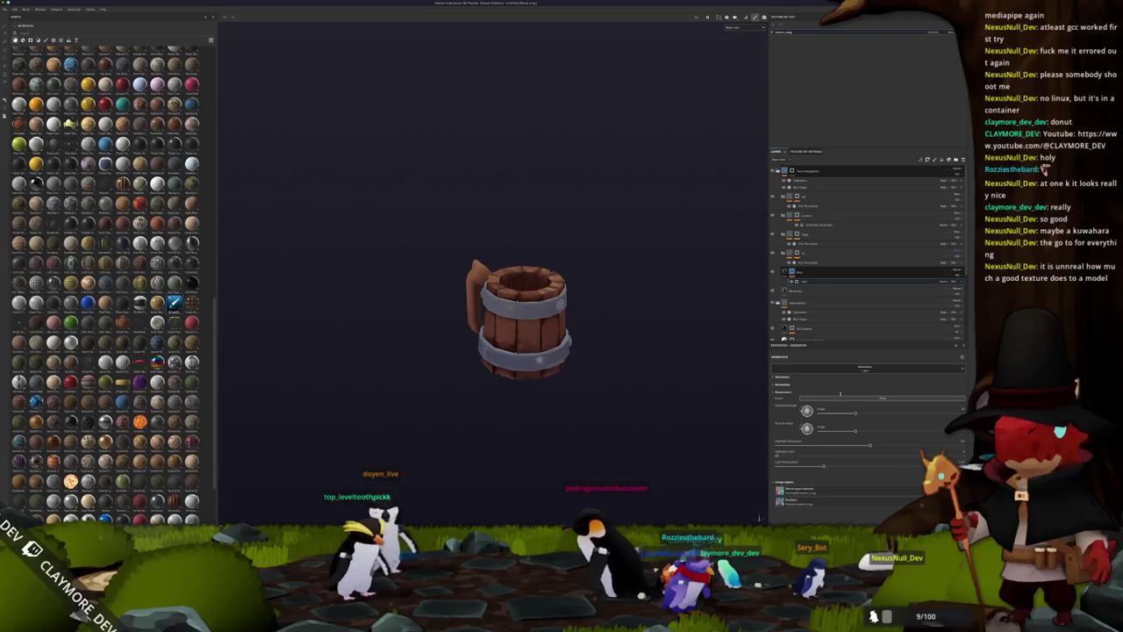
scroll(745, 413, up, 2)
drag(860, 446, 794, 443)
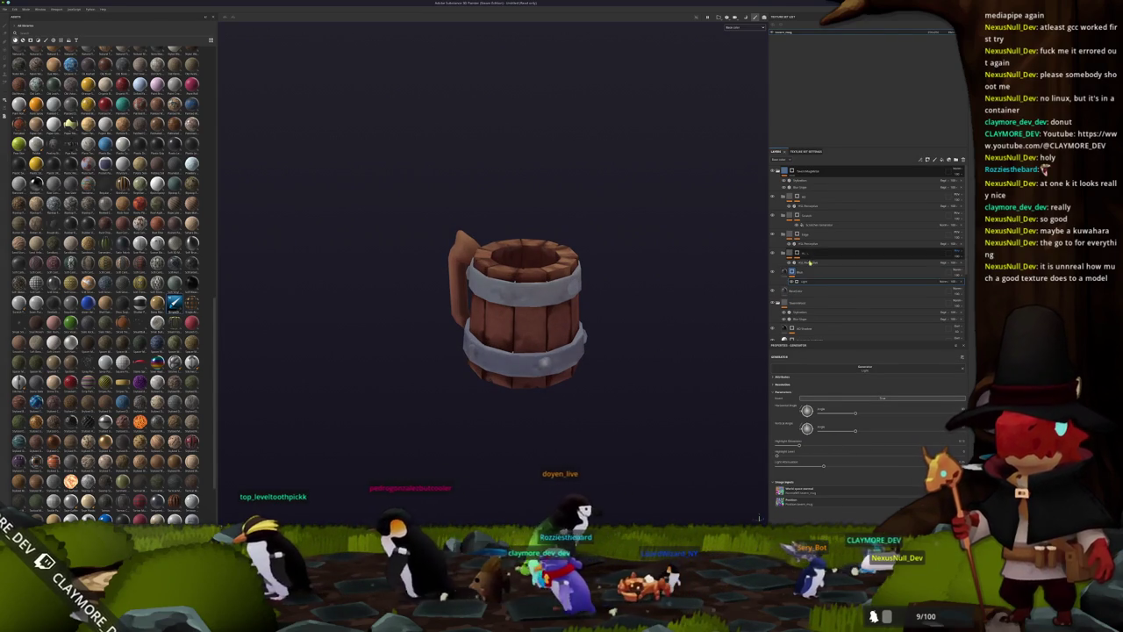
key(c)
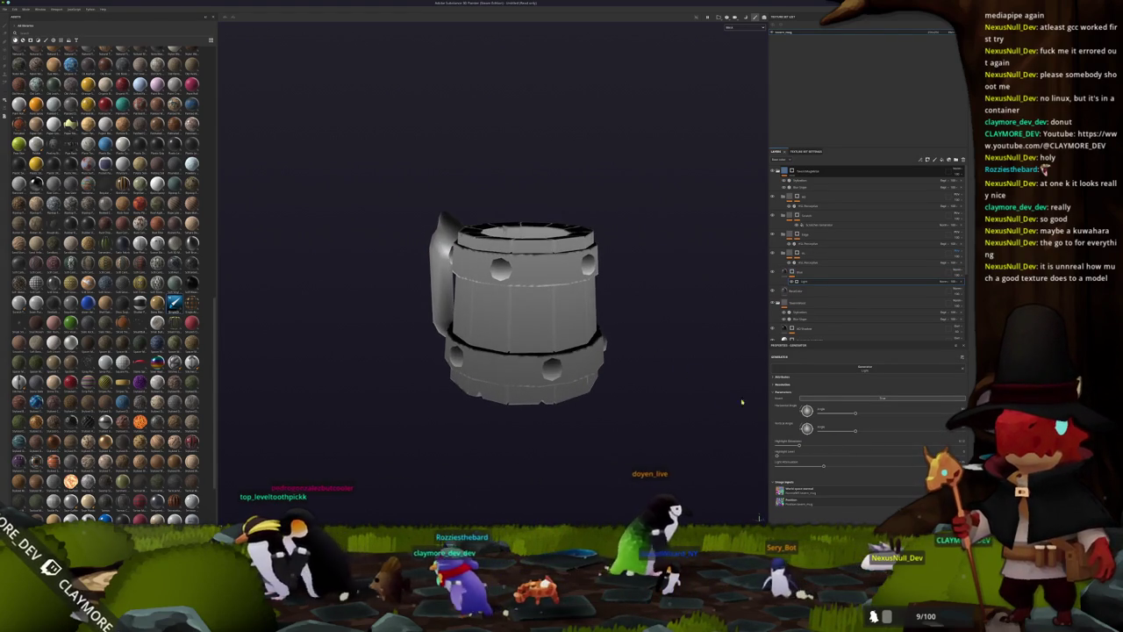
Raise the light's Highlight Dimension and increase Light Attenuation to darken the shading.
drag(794, 443, 888, 445)
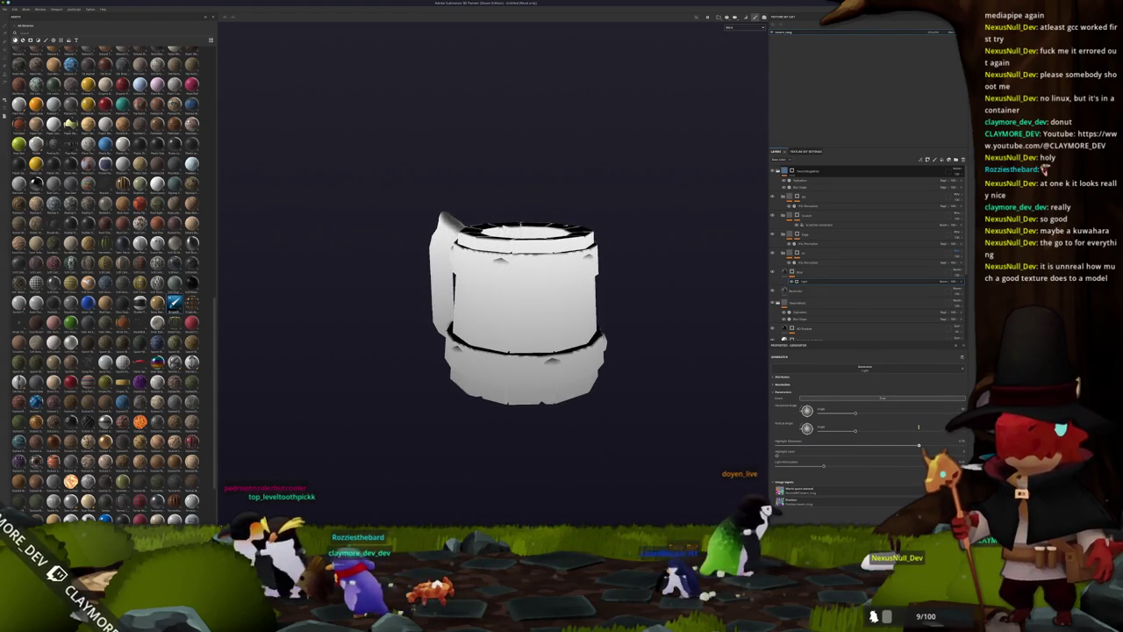
mouse_move(544, 351)
alt+mouse_down()
mouse_move(583, 357)
mouse_move(655, 396)
alt+mouse_up()
scroll(583, 358, up, 3)
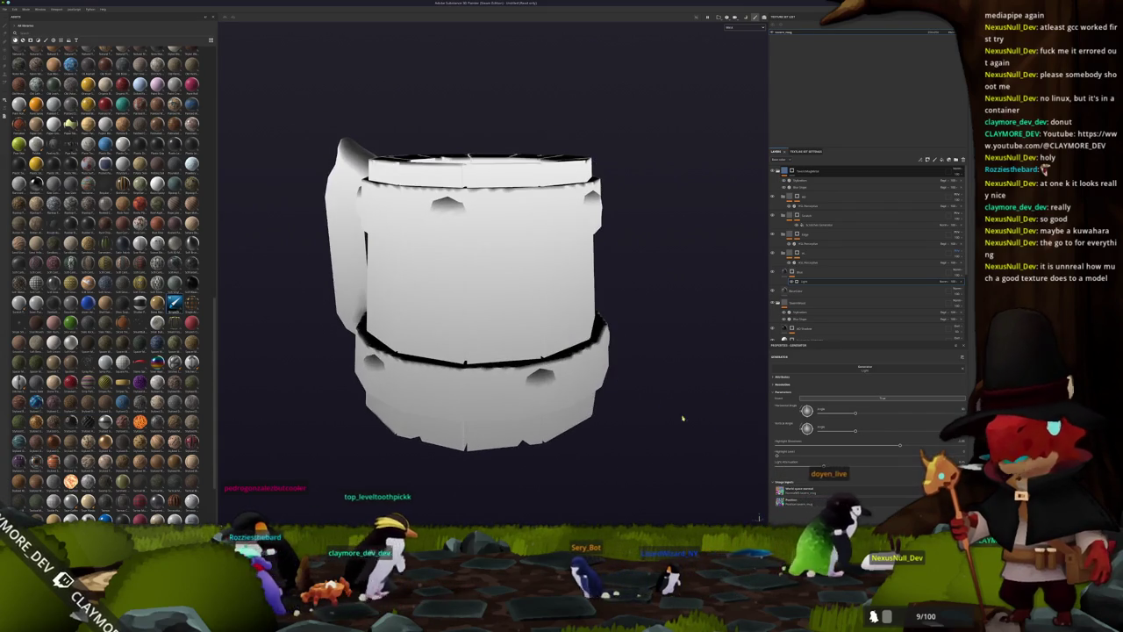
drag(919, 452, 963, 454)
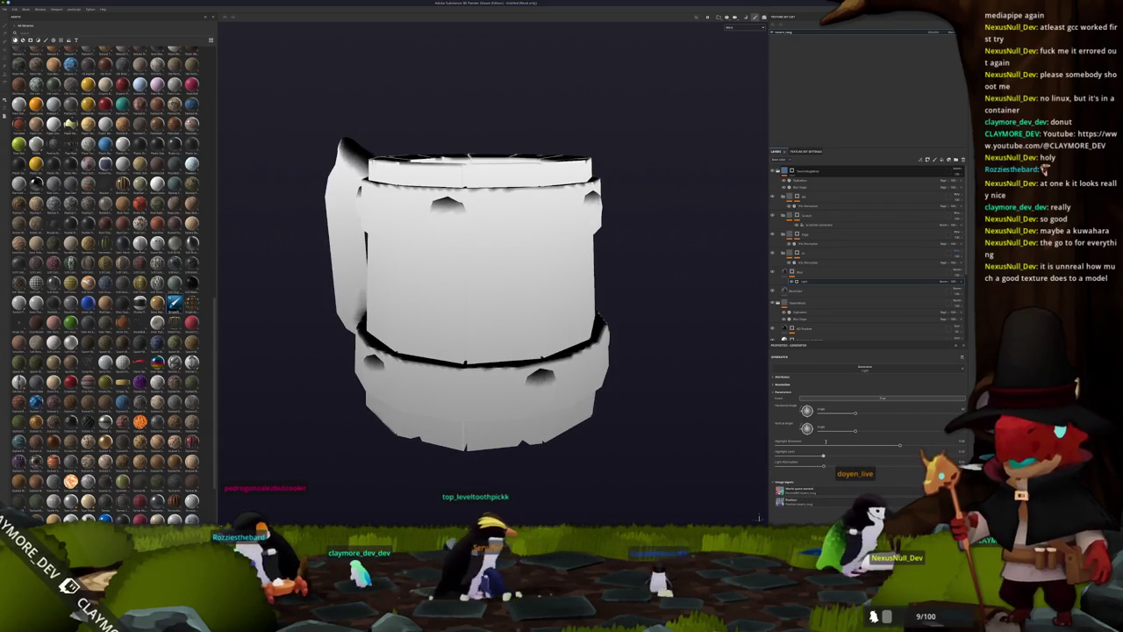
mouse_move(824, 465)
mouse_down()
mouse_move(917, 465)
mouse_move(789, 464)
mouse_up()
right_click(795, 273)
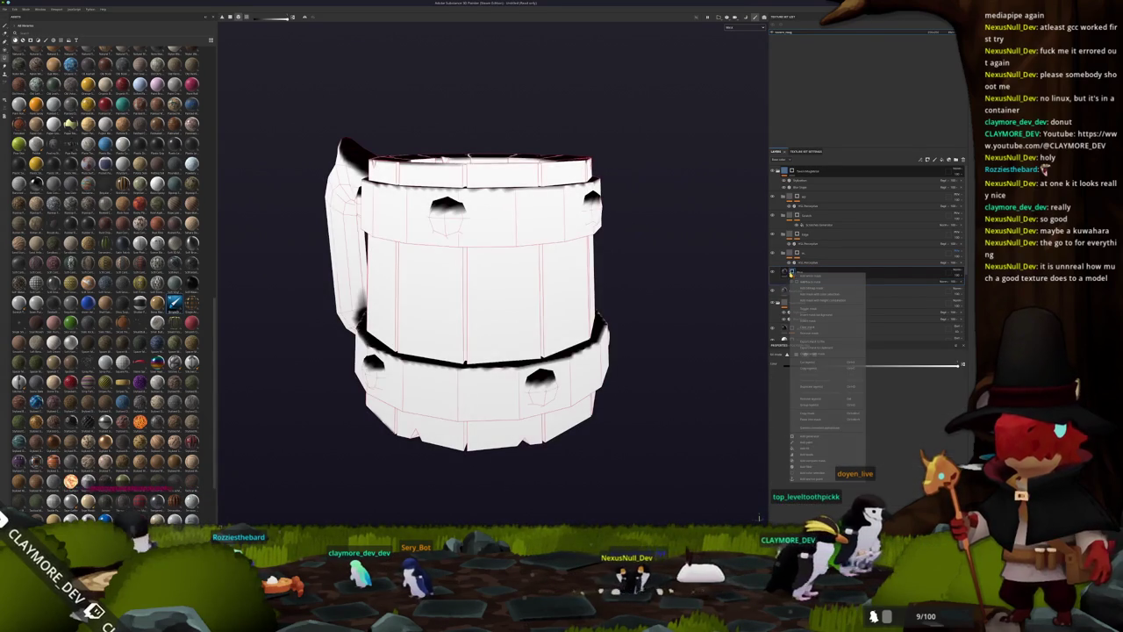
Add a Blur filter to the Metal layer and fine-tune its intensity.
click(808, 468)
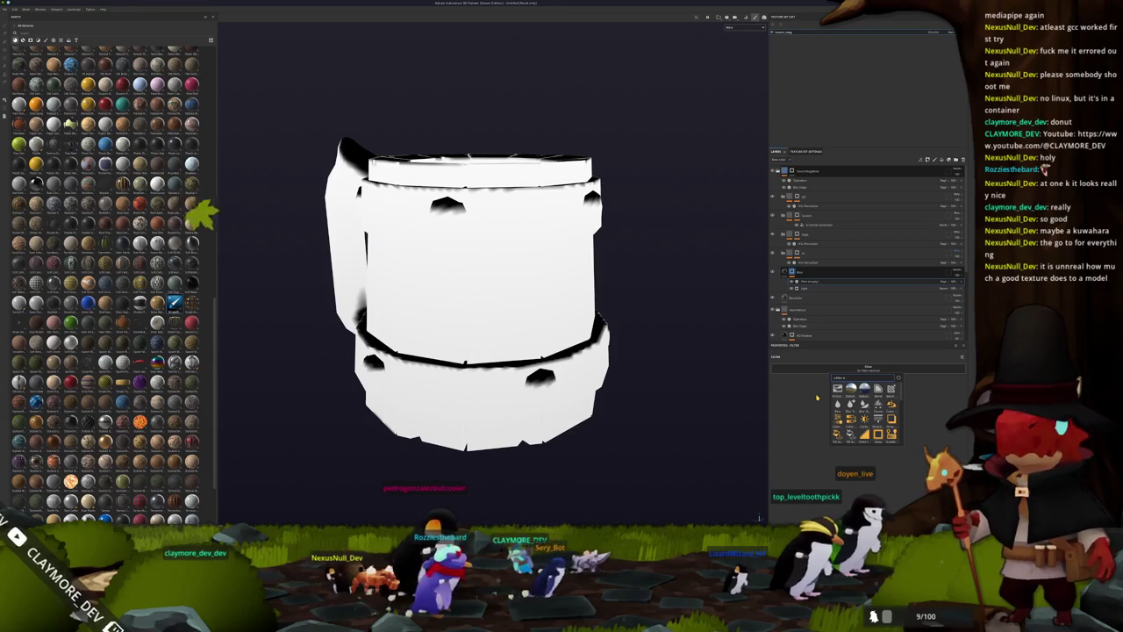
click(837, 388)
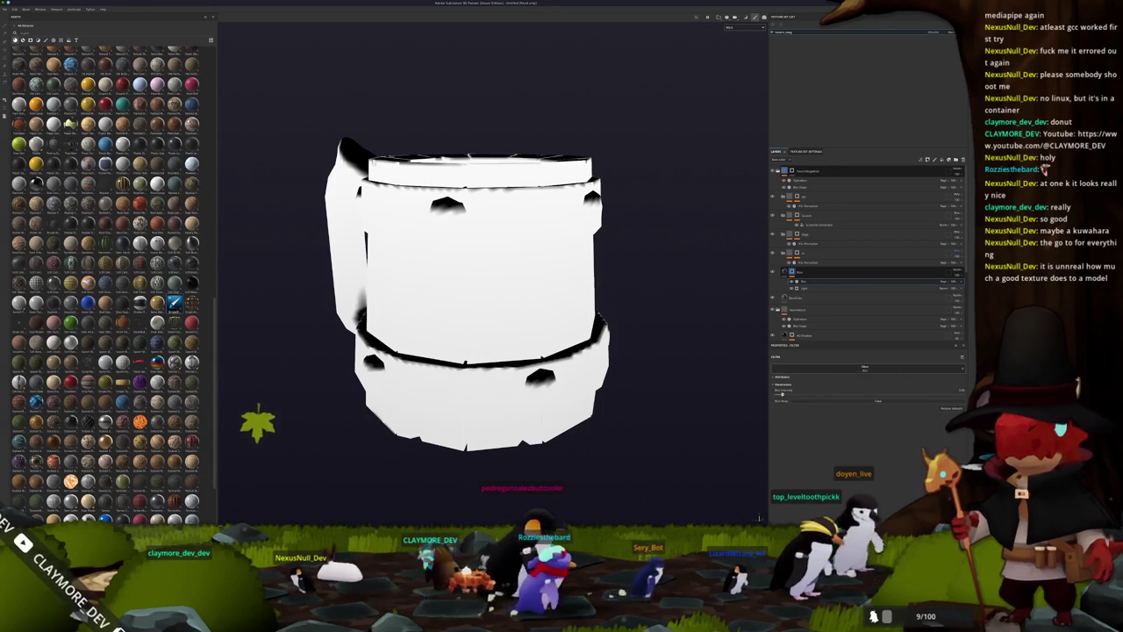
drag(808, 392, 790, 392)
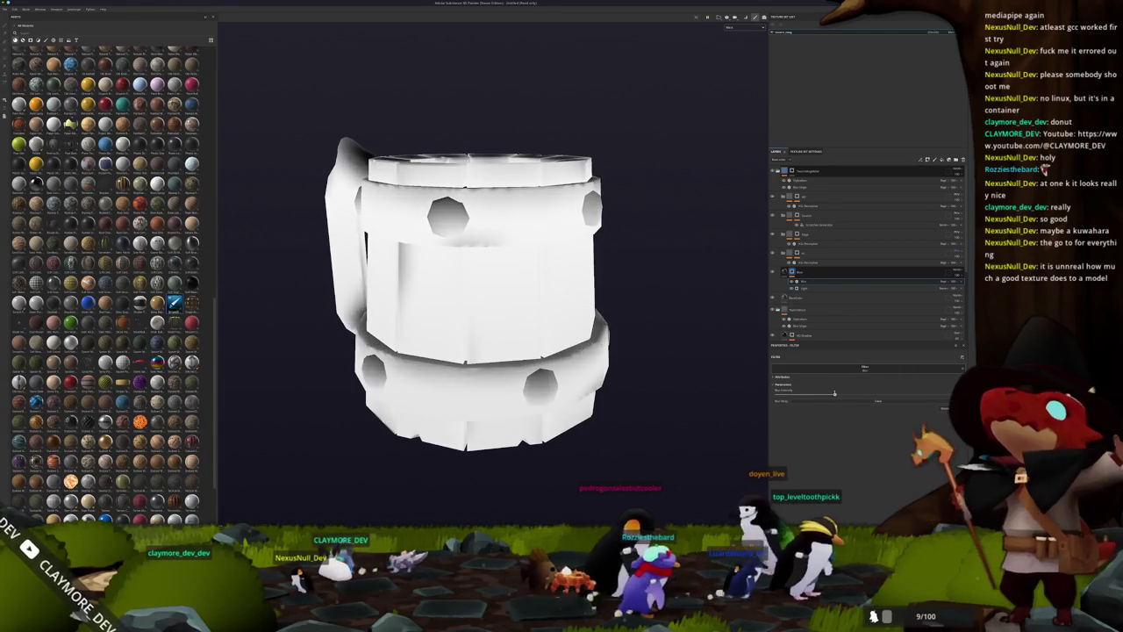
drag(791, 392, 810, 392)
alt+drag(614, 351, 671, 353)
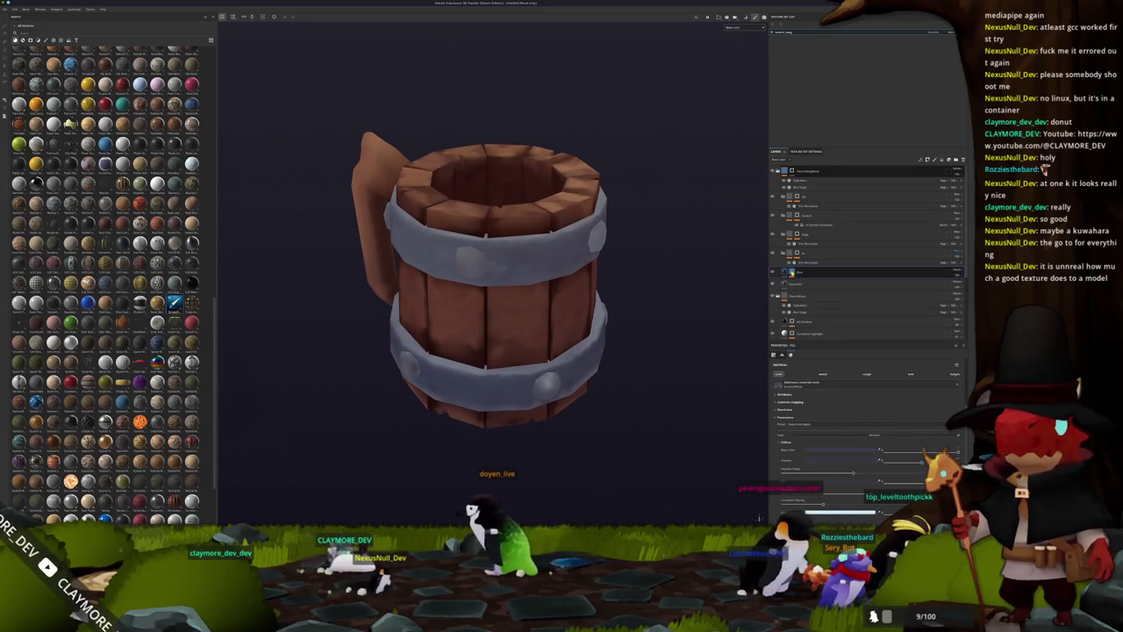
Add a polygon fill, inspect the mask on its own, and reorder the layers.
click(804, 282)
click(806, 288)
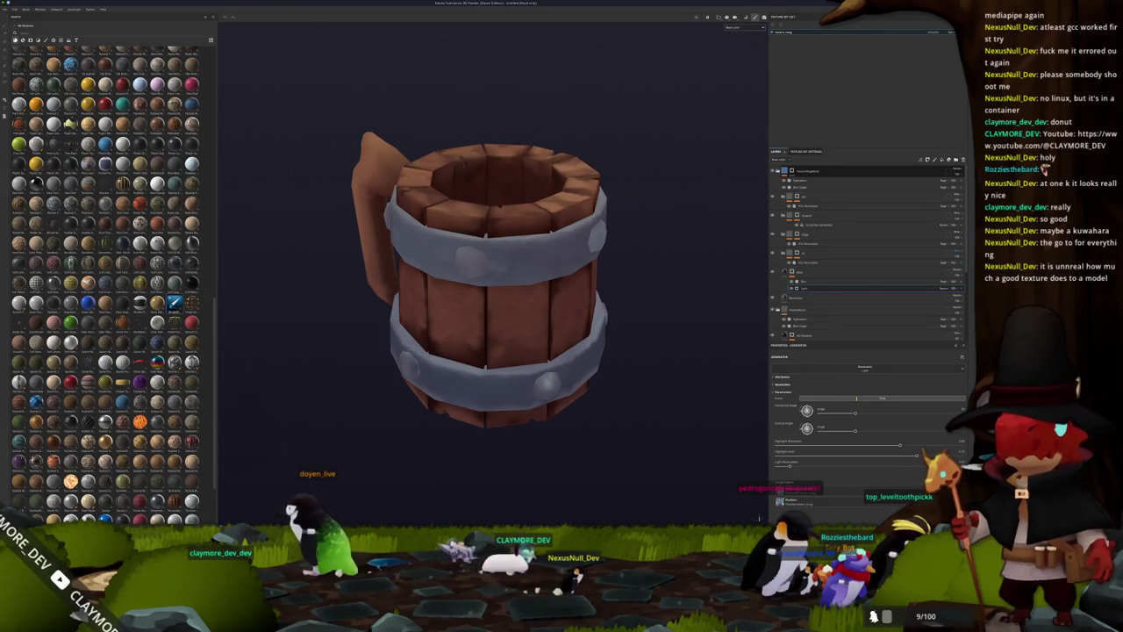
alt+drag(491, 280, 492, 219)
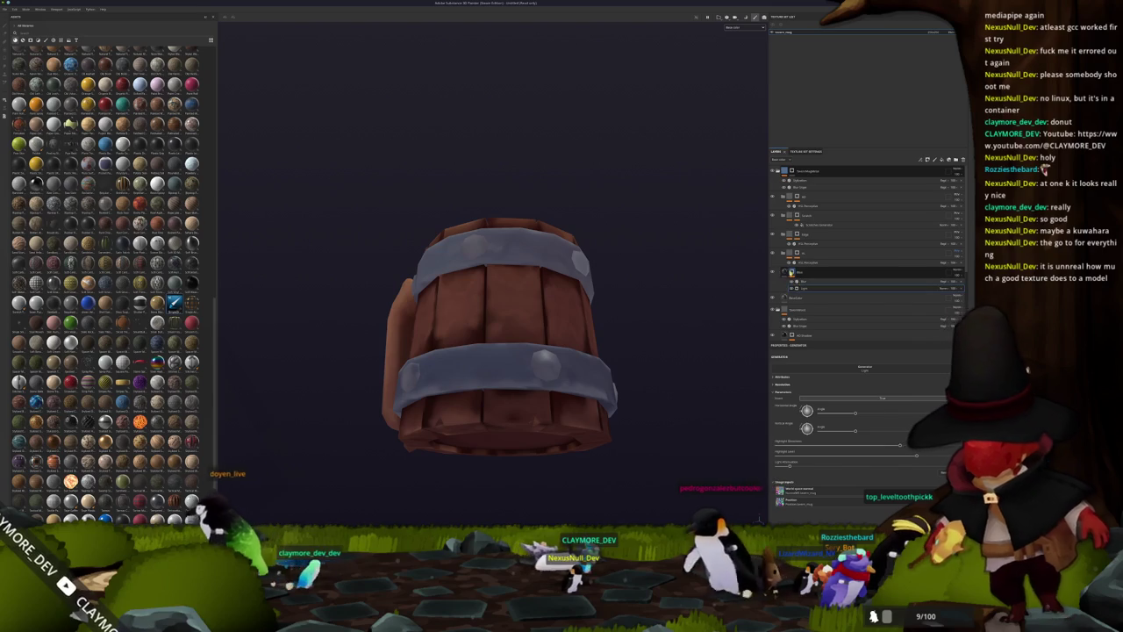
key(c)
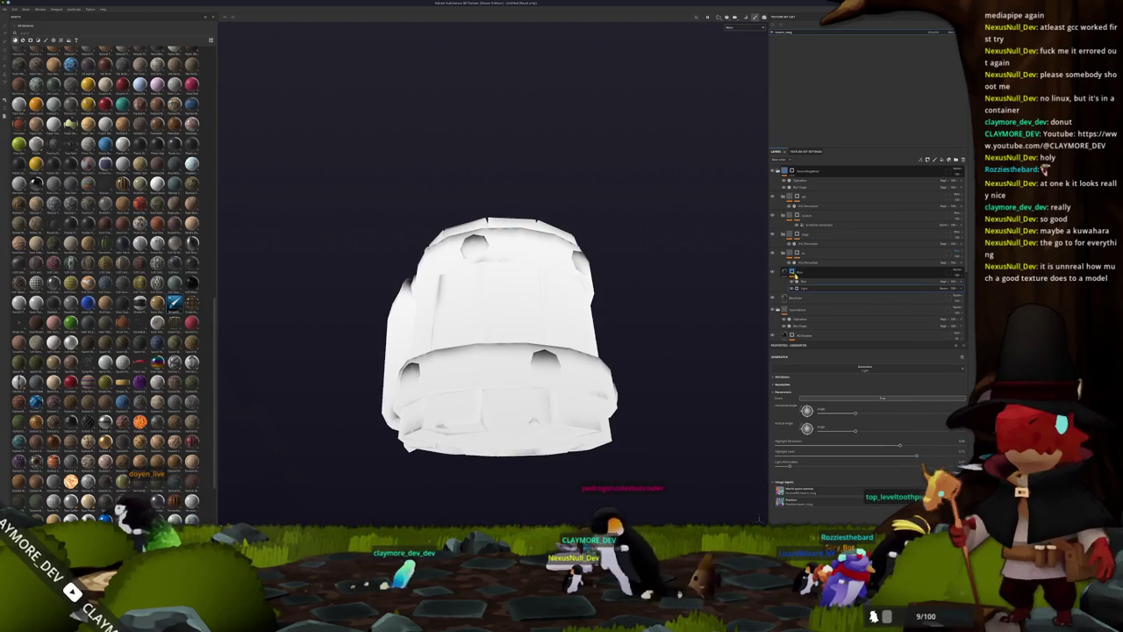
click(798, 297)
click(794, 272)
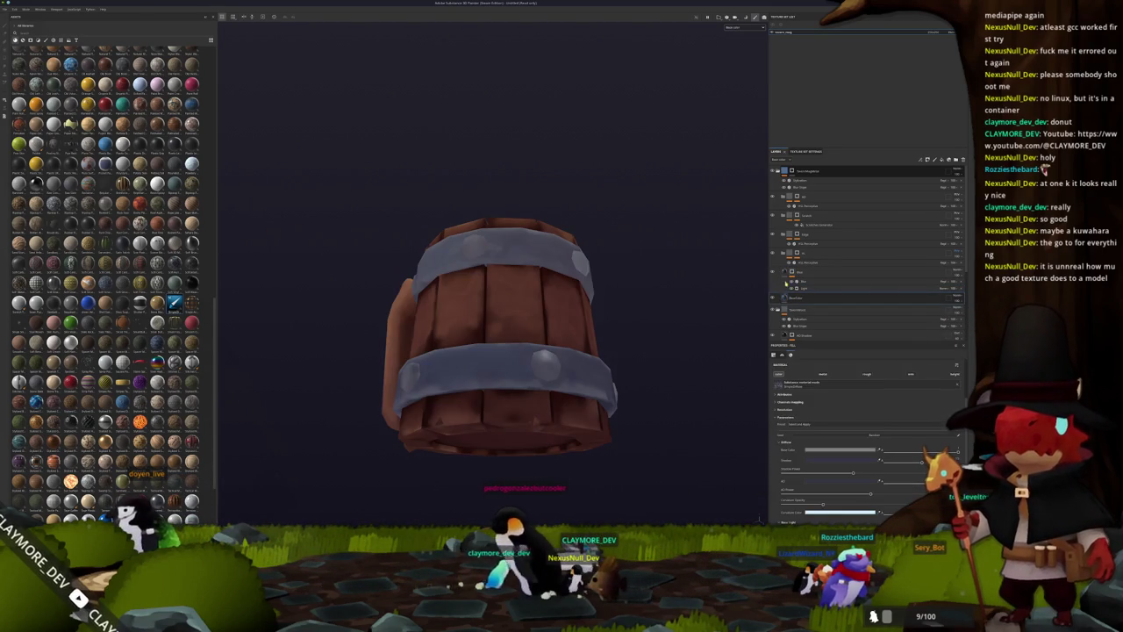
click(784, 272)
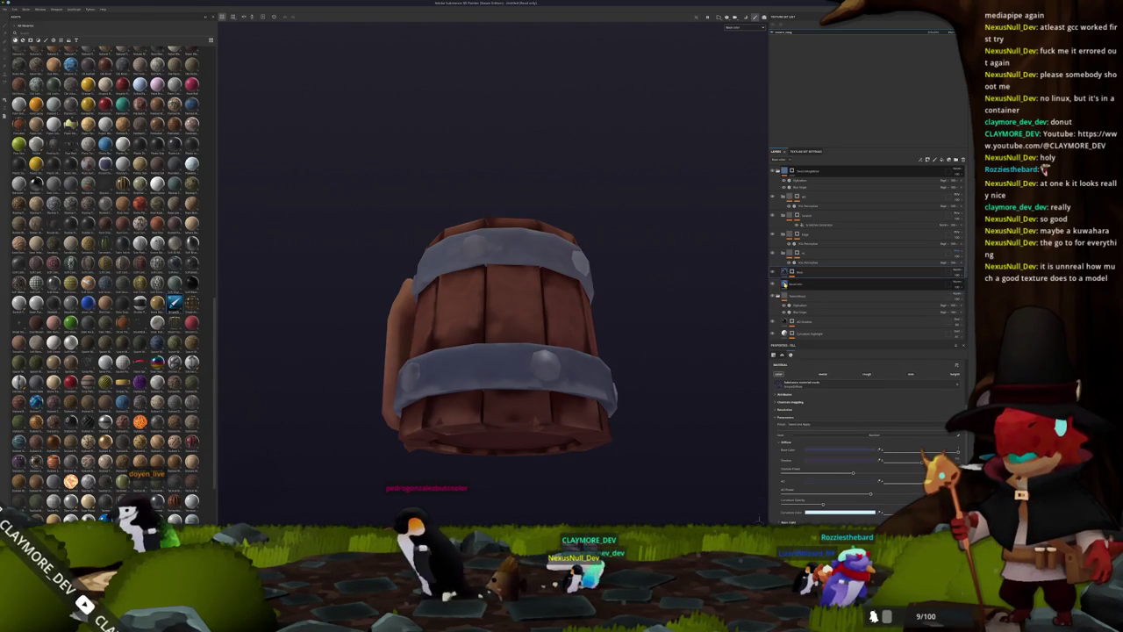
click(794, 272)
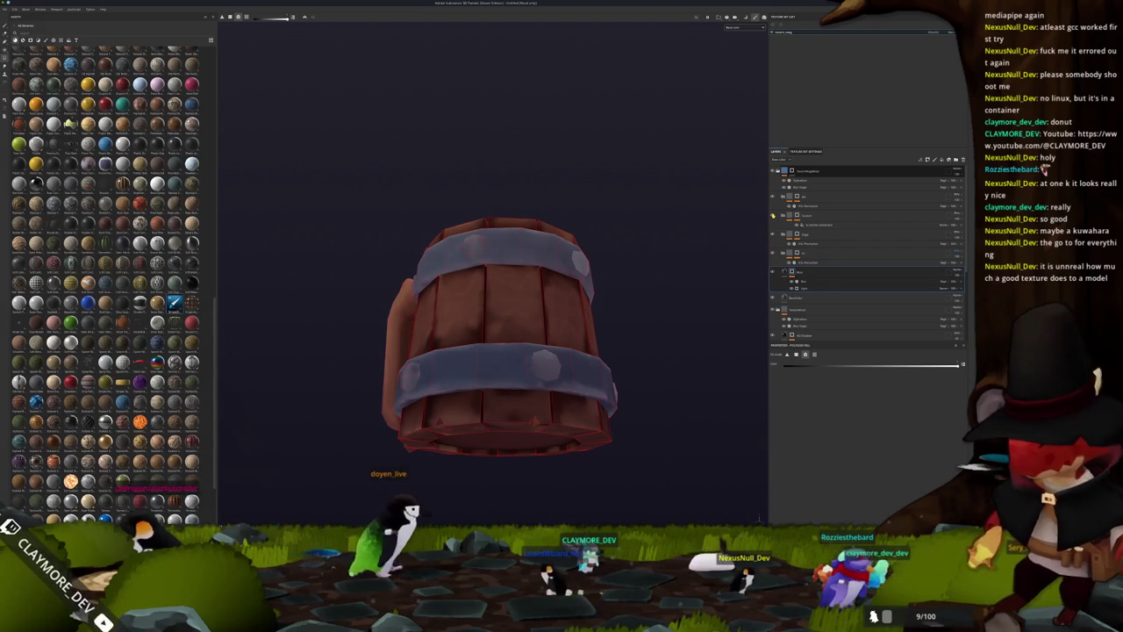
Raise a higher layer's filter strength slightly and toggle layer visibility to compare.
click(796, 216)
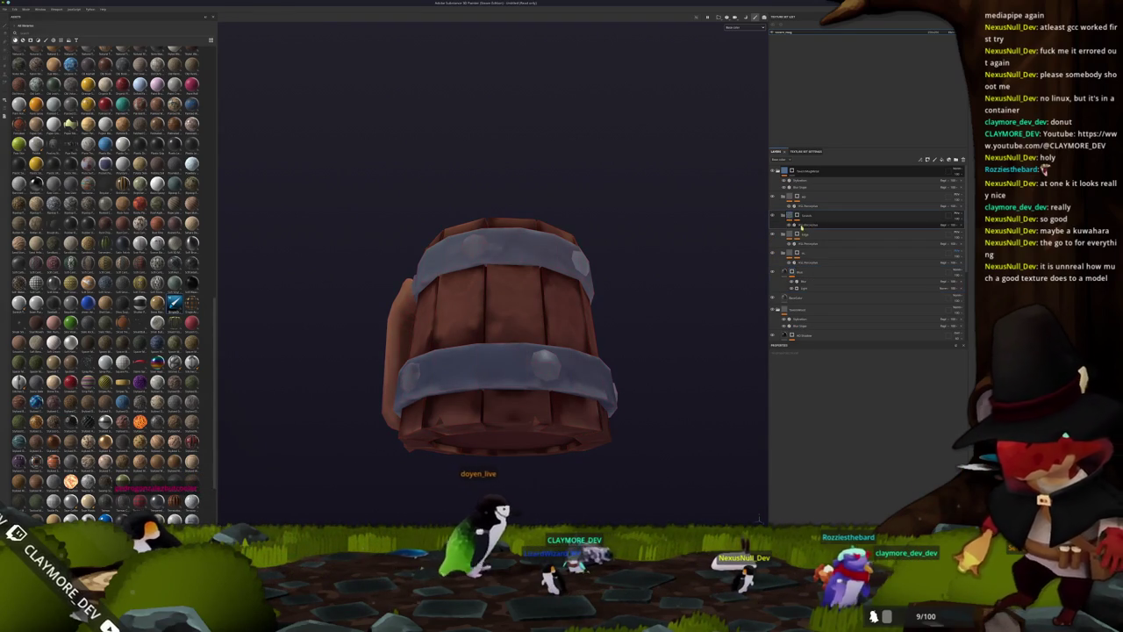
click(807, 225)
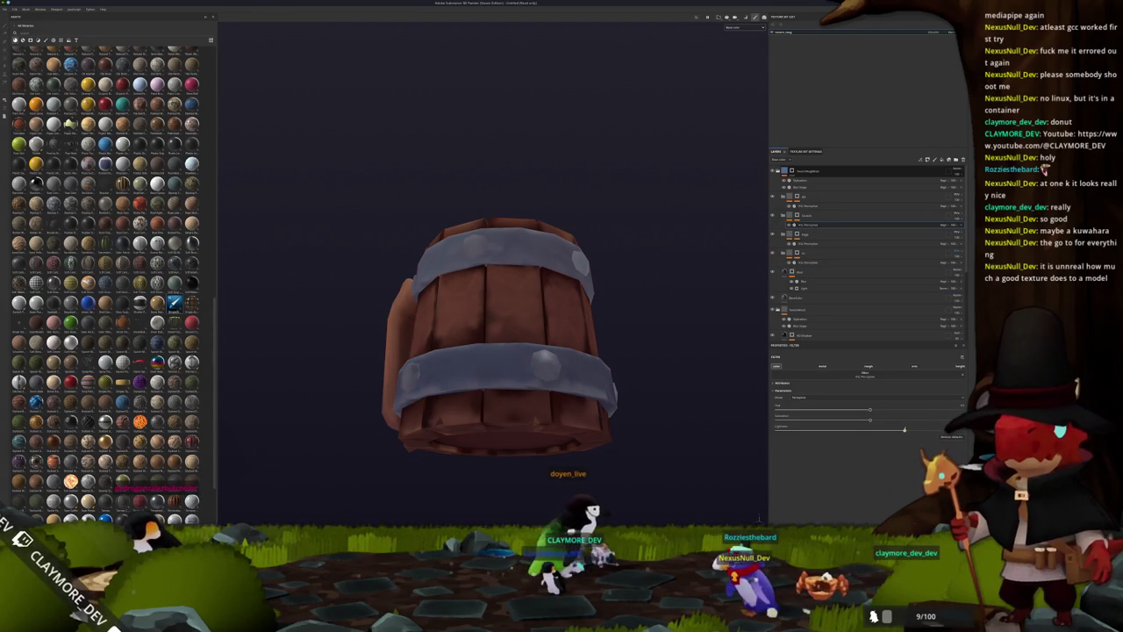
drag(902, 429, 935, 429)
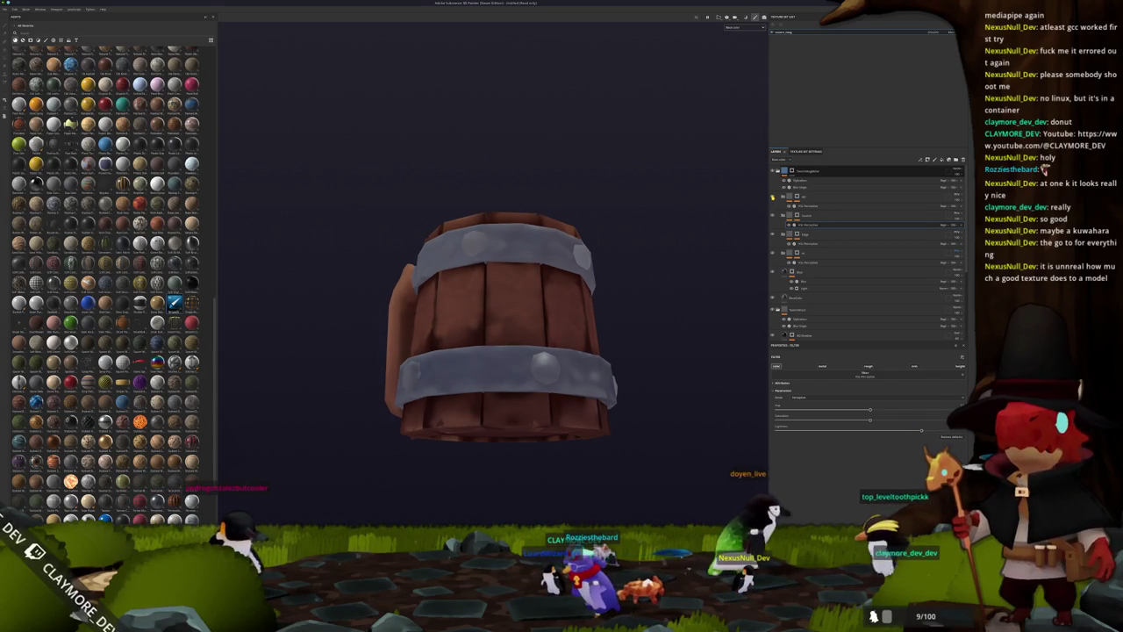
click(784, 253)
click(784, 253)
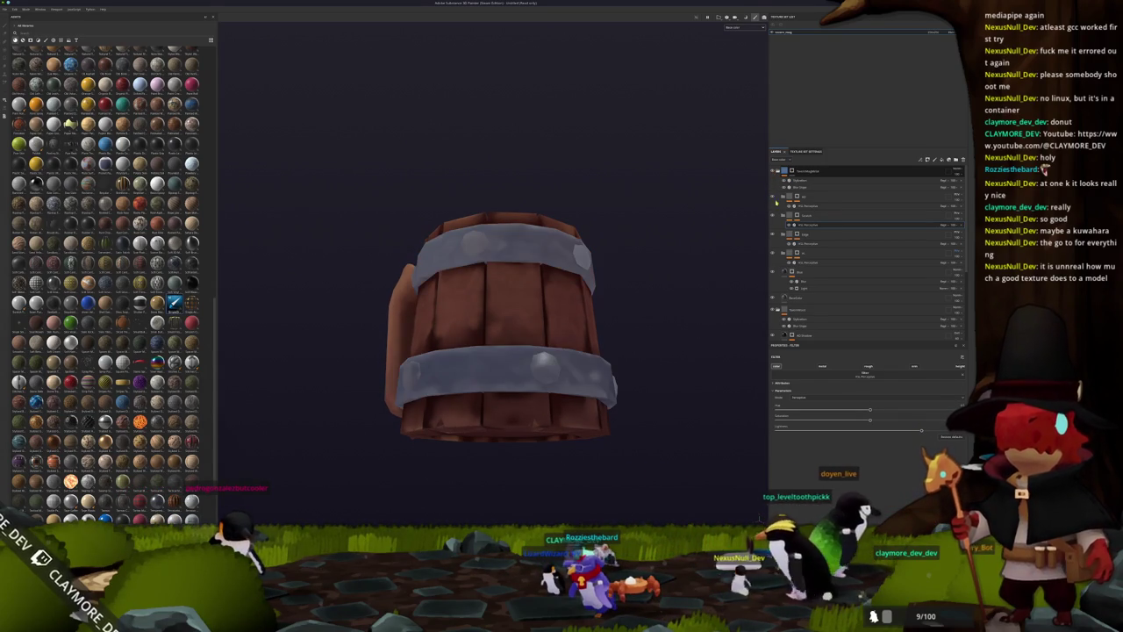
click(783, 187)
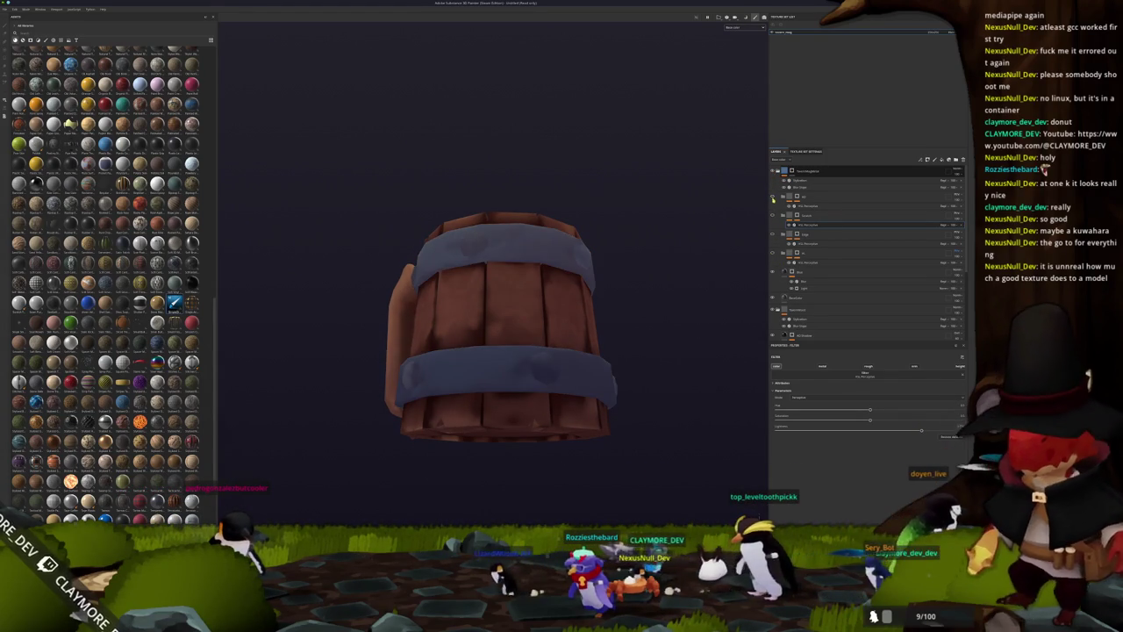
mouse_move(679, 245)
alt+mouse_down()
mouse_move(501, 267)
mouse_move(579, 263)
alt+mouse_up()
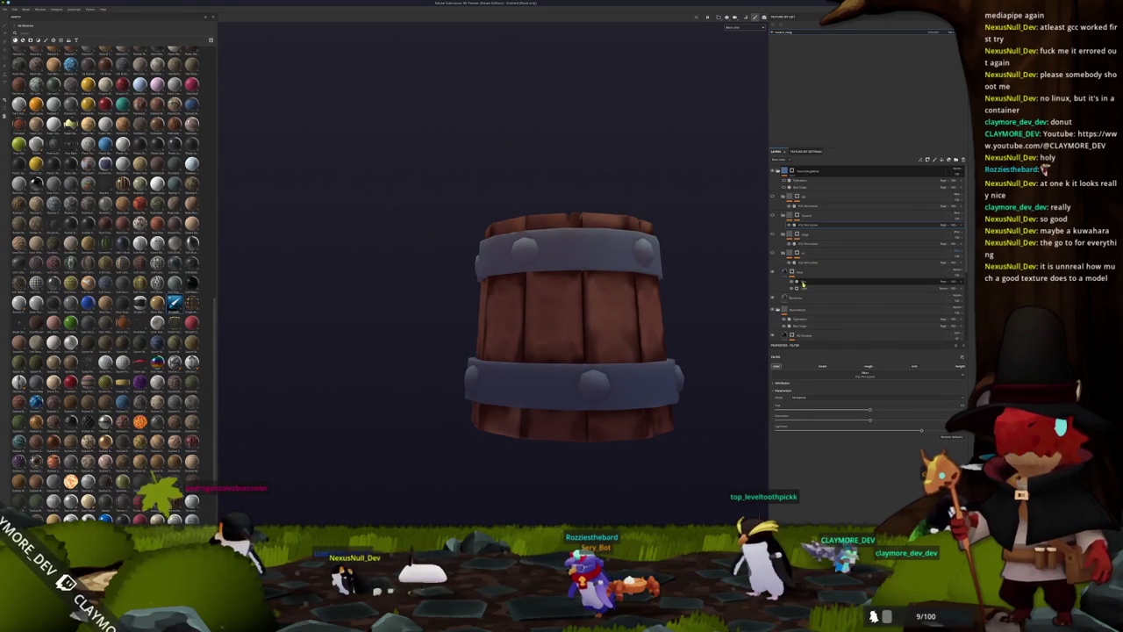
Adjust the metal mask generator's attenuation and raise its highlight while previewing the mask.
click(804, 289)
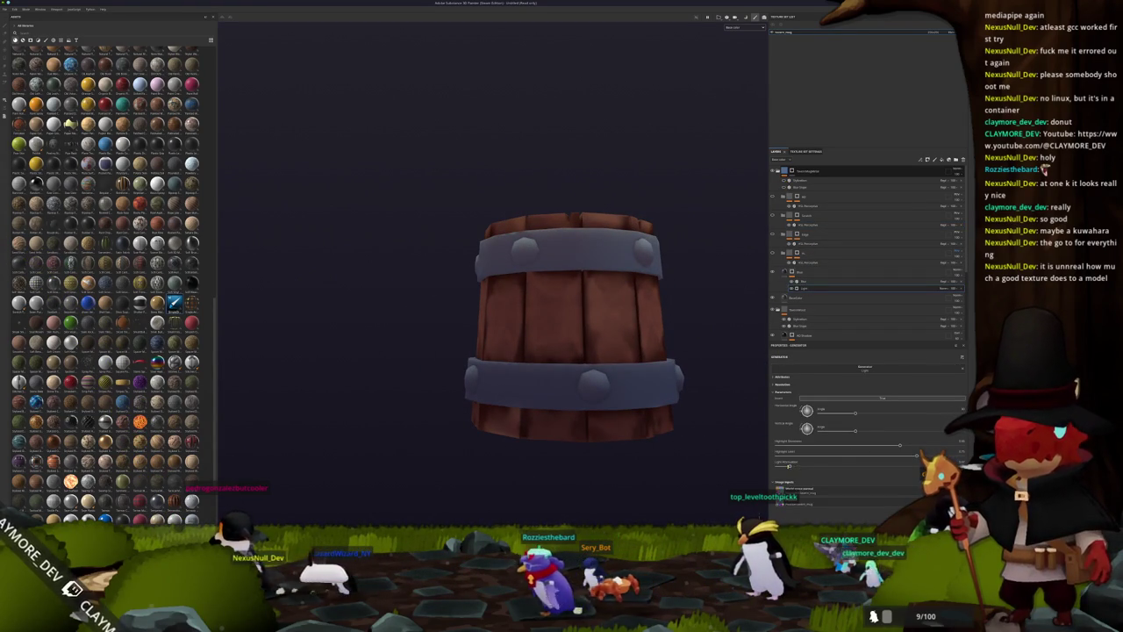
drag(777, 465, 810, 467)
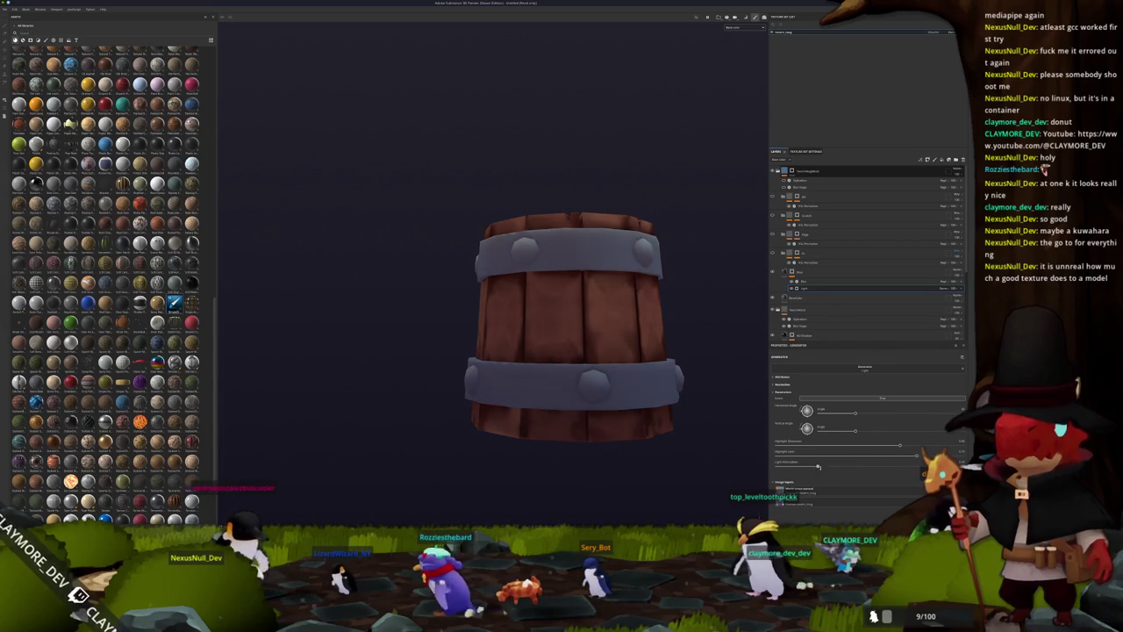
key(c)
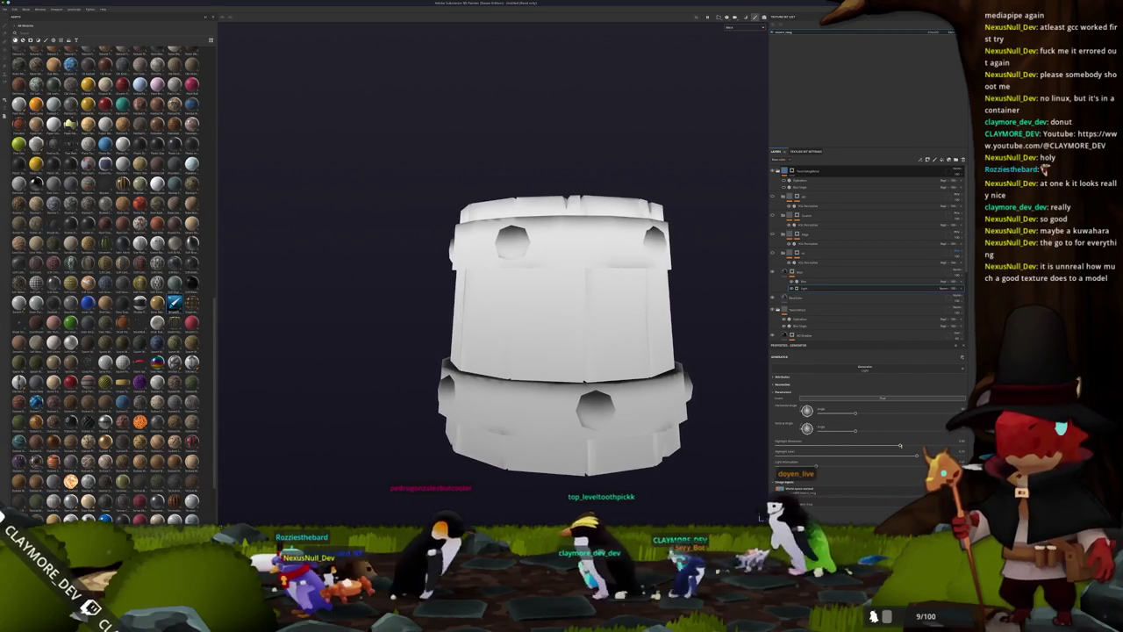
mouse_move(899, 444)
mouse_down()
mouse_move(947, 443)
mouse_move(927, 454)
mouse_move(864, 446)
mouse_move(894, 446)
mouse_up()
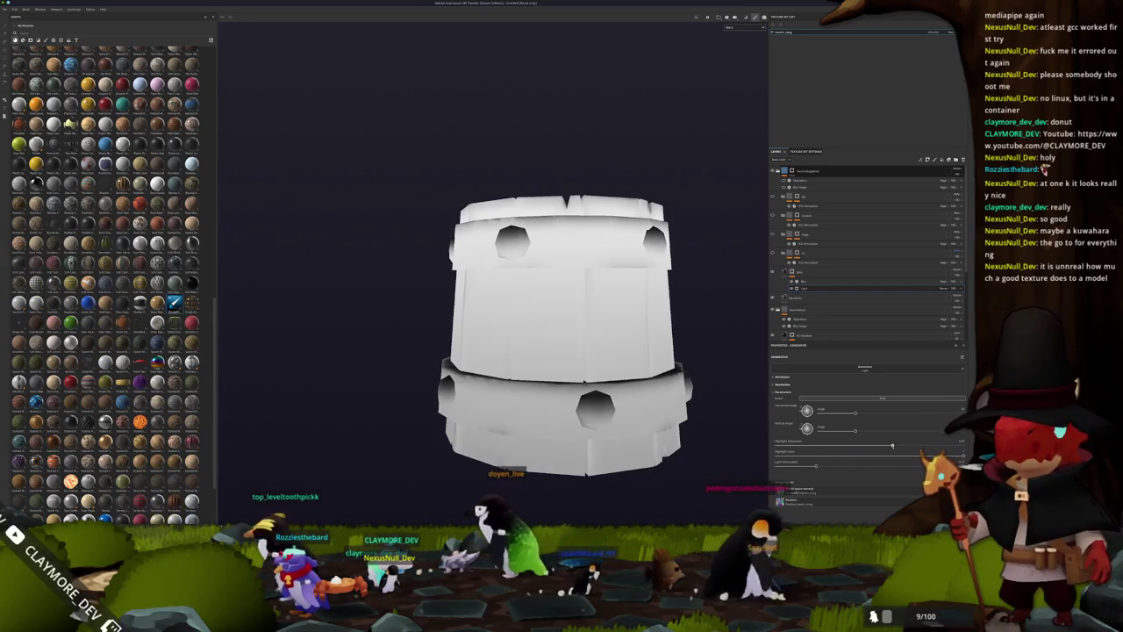
Lower the filter strength slightly and return to the full textured material view.
click(797, 299)
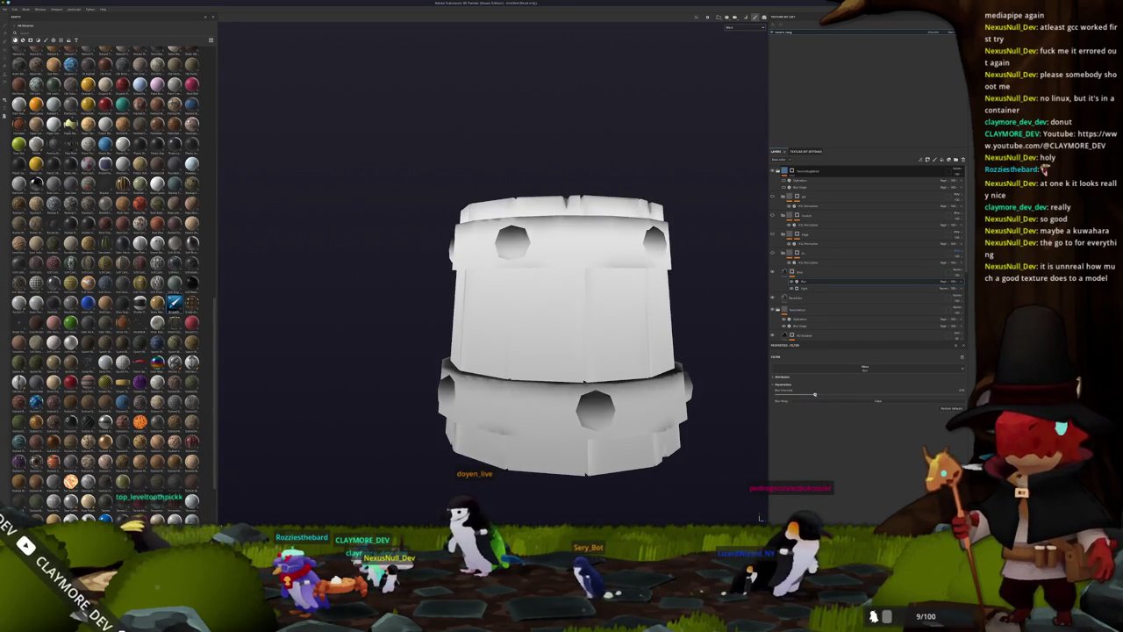
drag(811, 394, 805, 394)
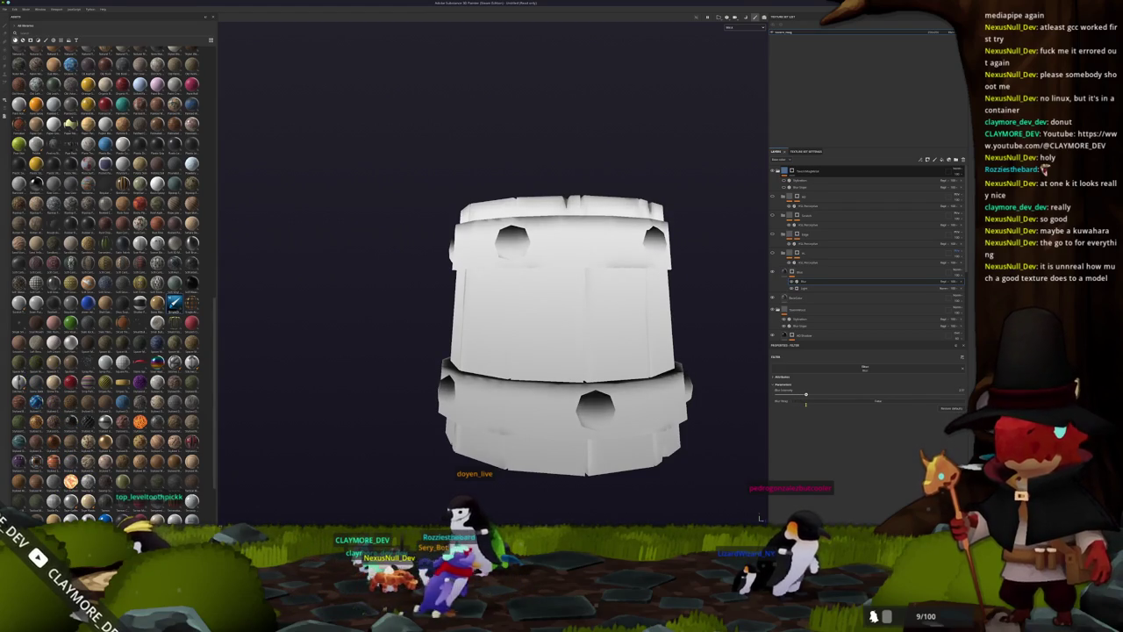
alt+drag(727, 368, 688, 331)
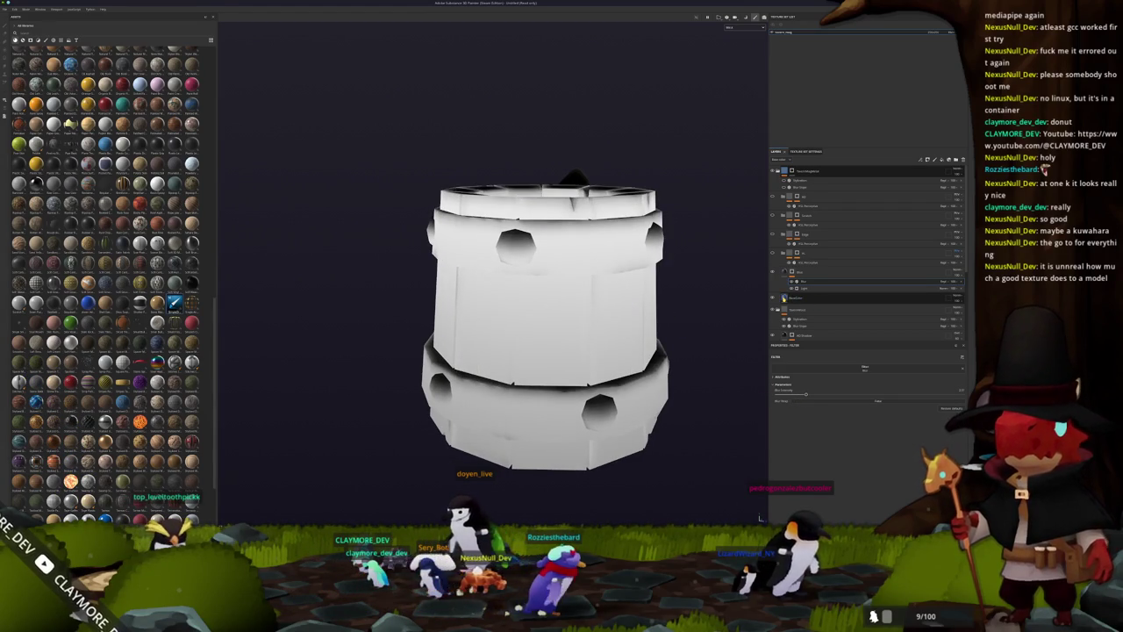
click(784, 299)
click(958, 279)
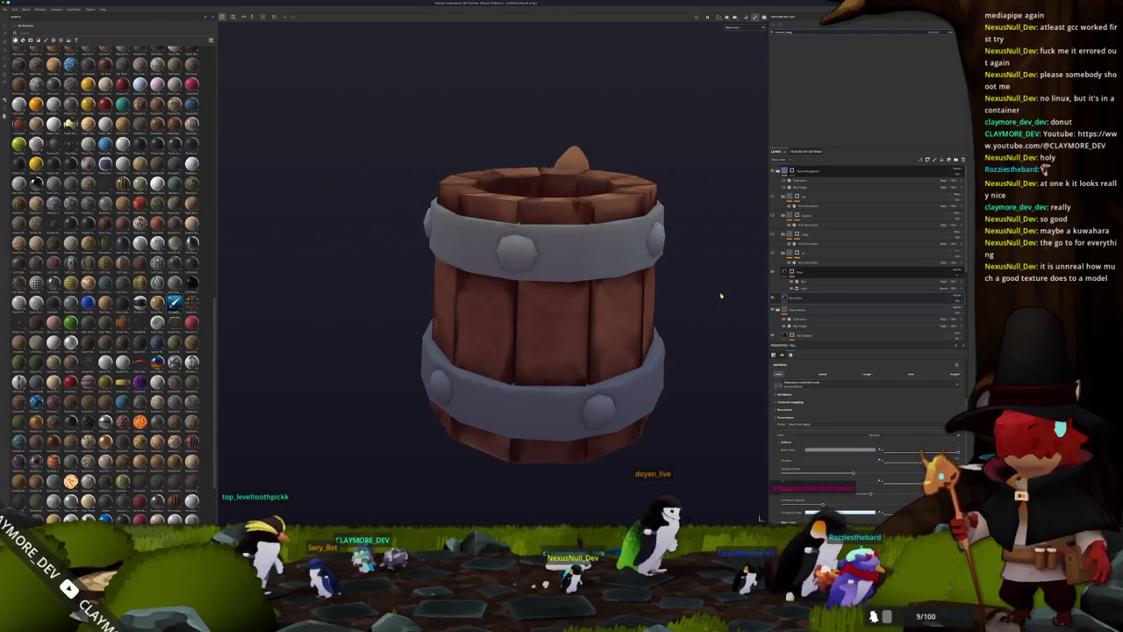
Turn on the rough texture layer for the metal bands and inspect its HSL filter and fill generator settings.
alt+drag(711, 290, 766, 261)
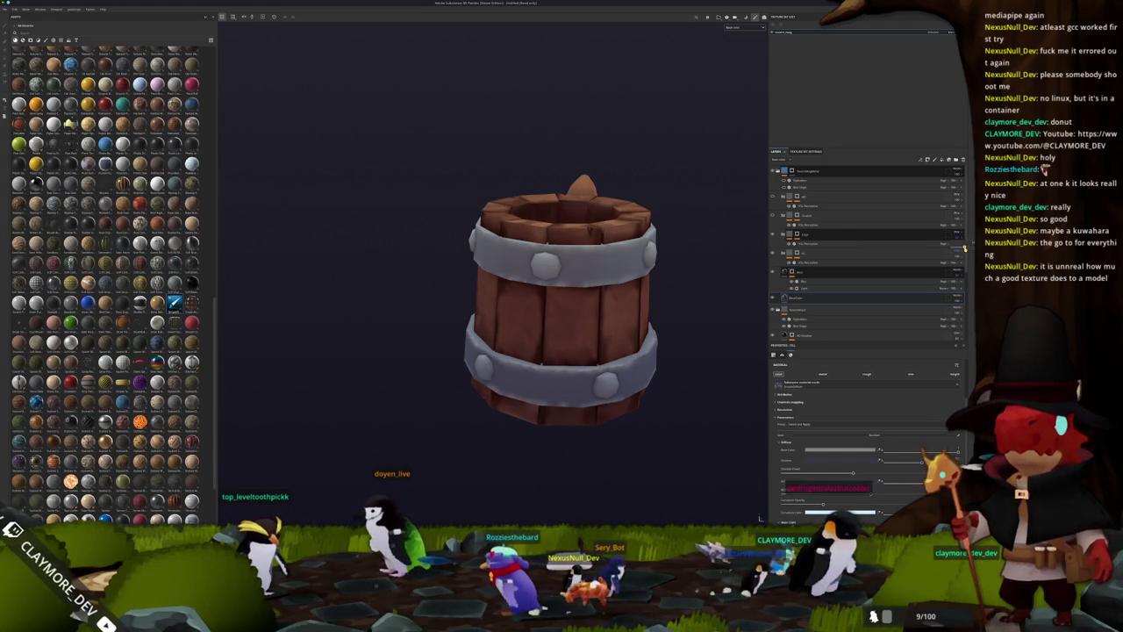
click(775, 217)
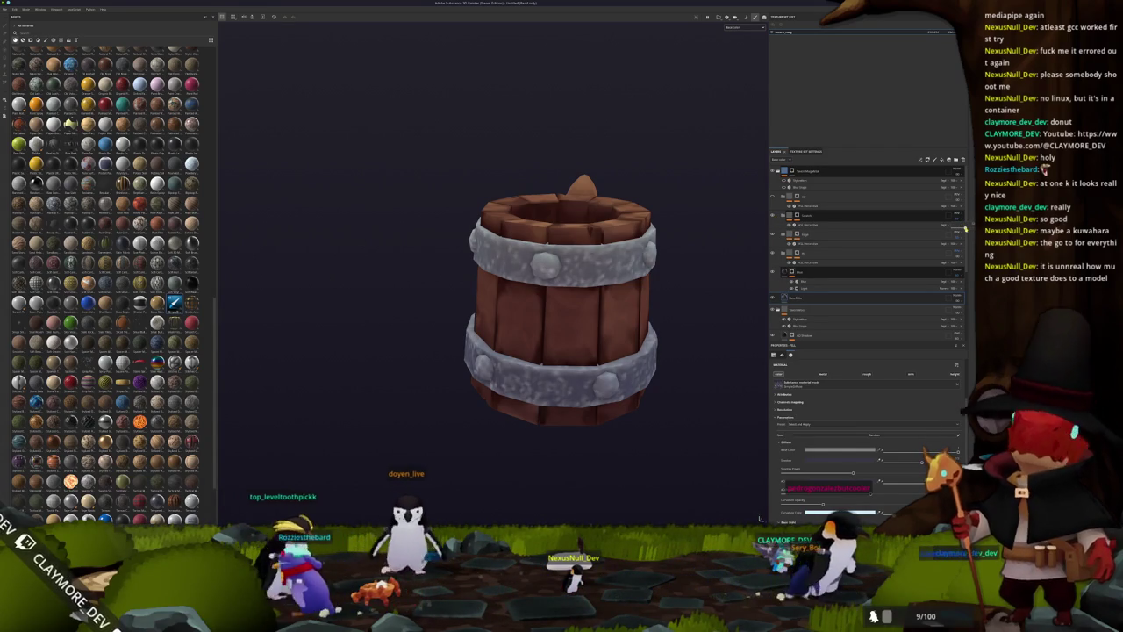
click(796, 216)
click(802, 225)
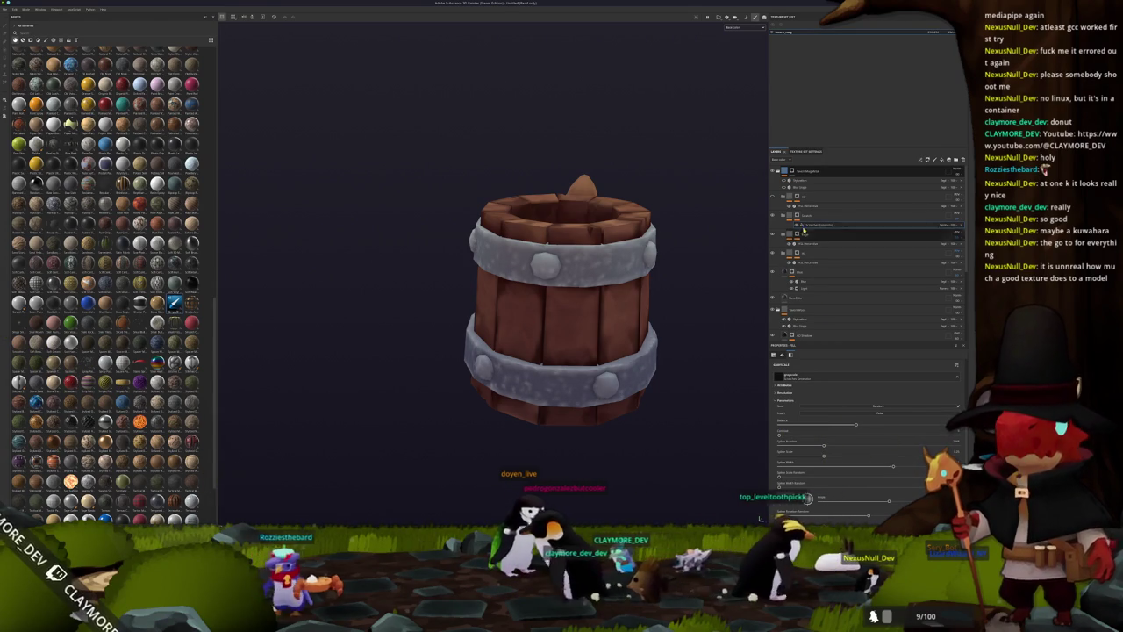
Swap the fill to a different generator, adjust its parameter, and isolate the mask preview.
click(829, 386)
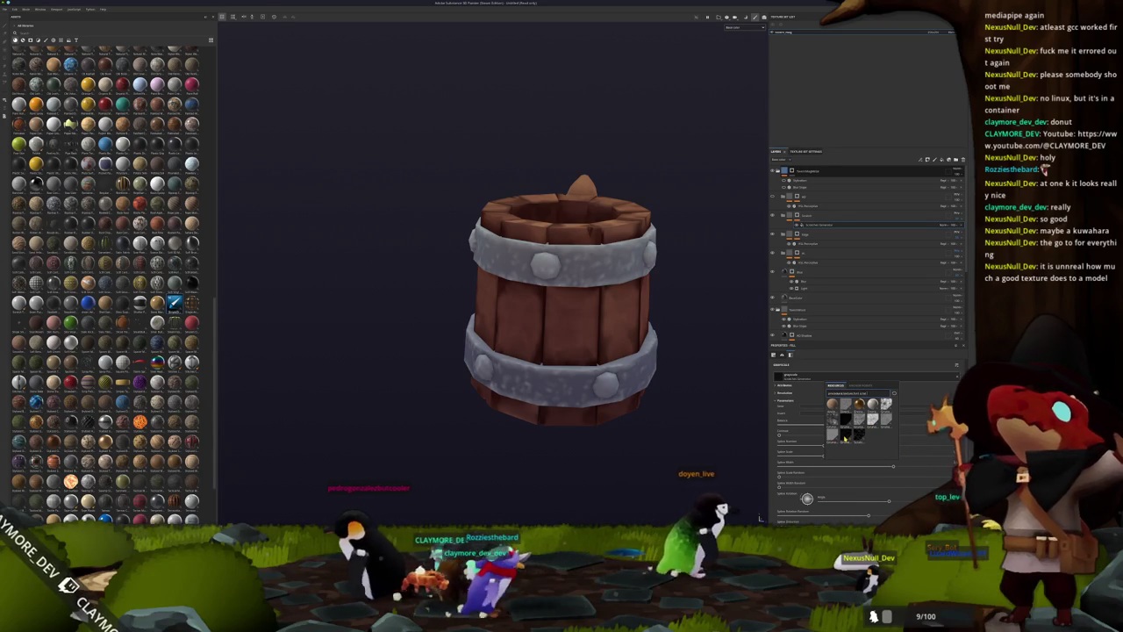
click(844, 436)
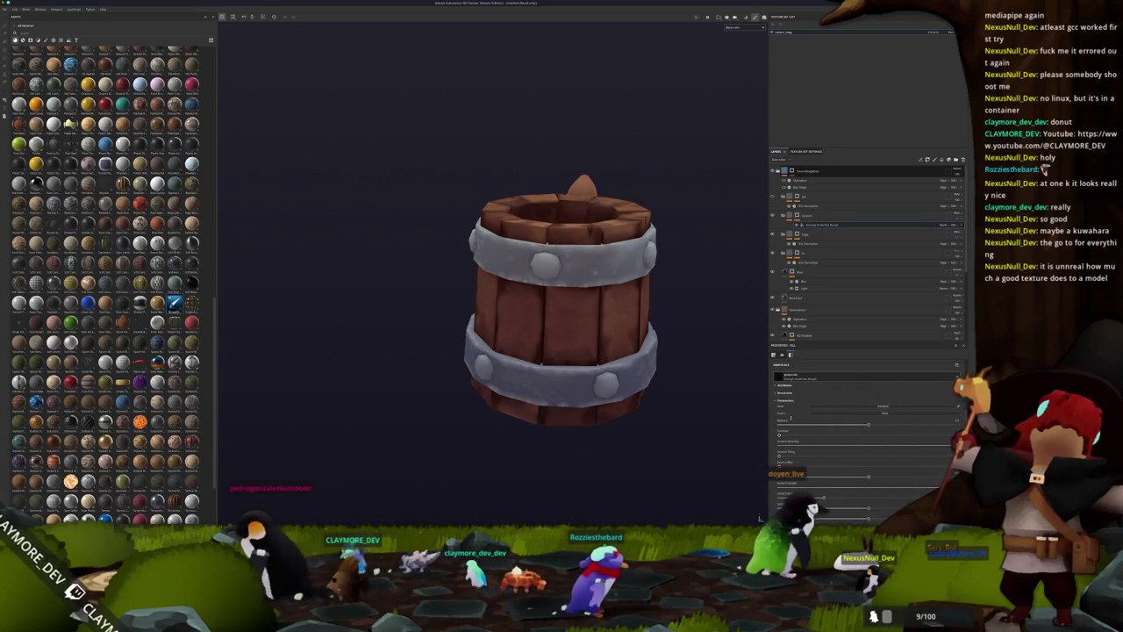
drag(869, 424, 916, 424)
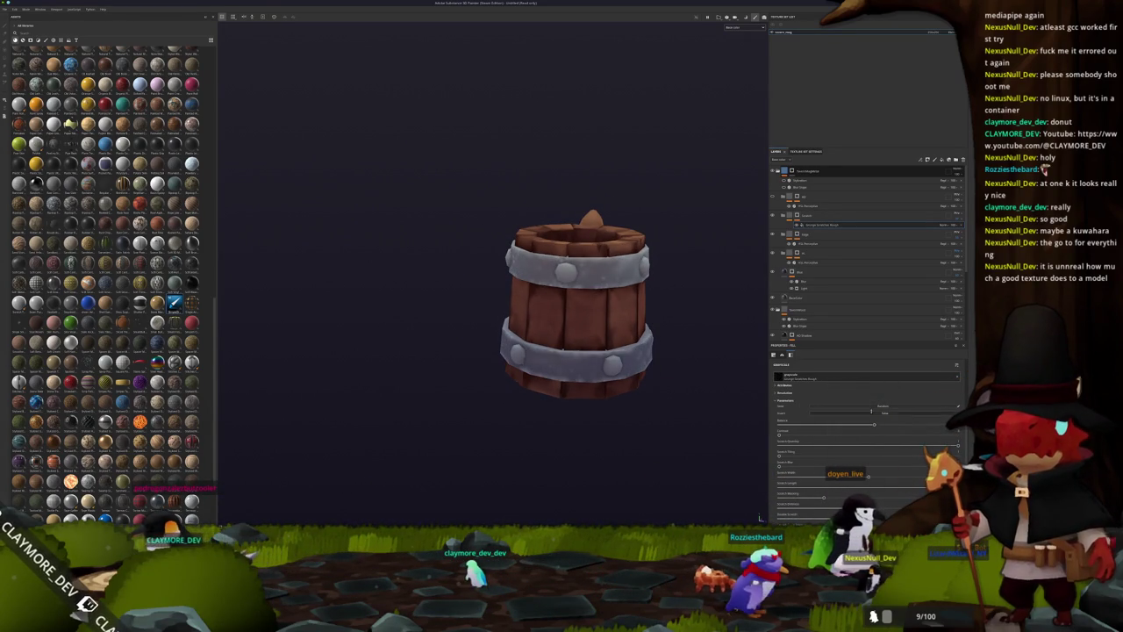
click(796, 215)
scroll(695, 314, down, 2)
scroll(810, 369, up, 3)
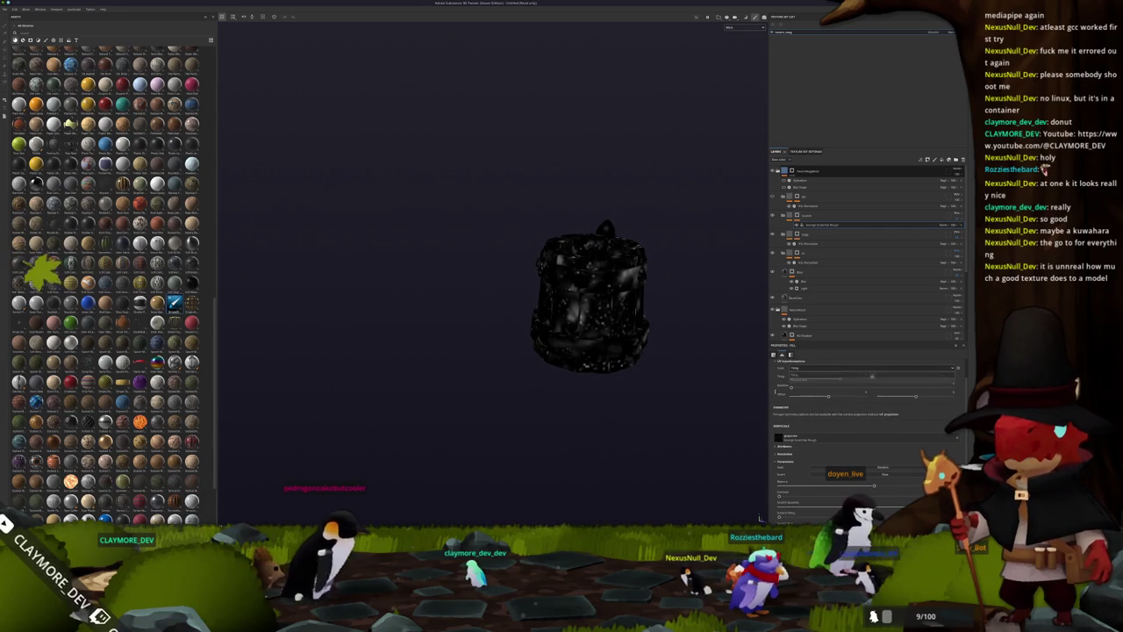
Switch the fill to projected mapping and raise the noise mask sliders to brighten the speckles.
click(877, 371)
click(842, 391)
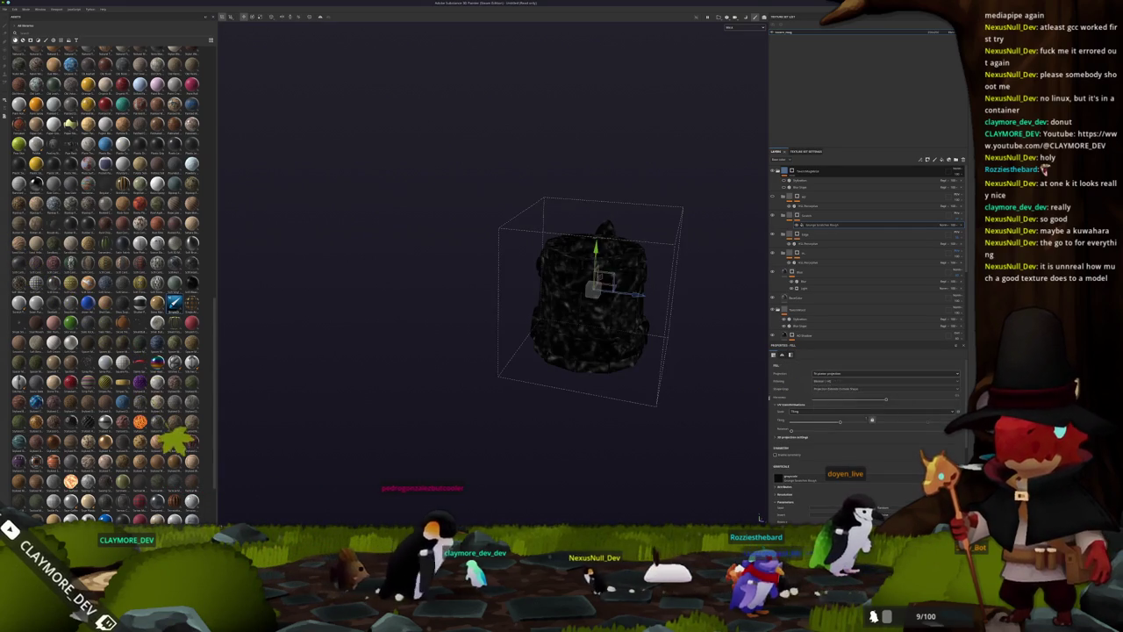
scroll(864, 421, down, 2)
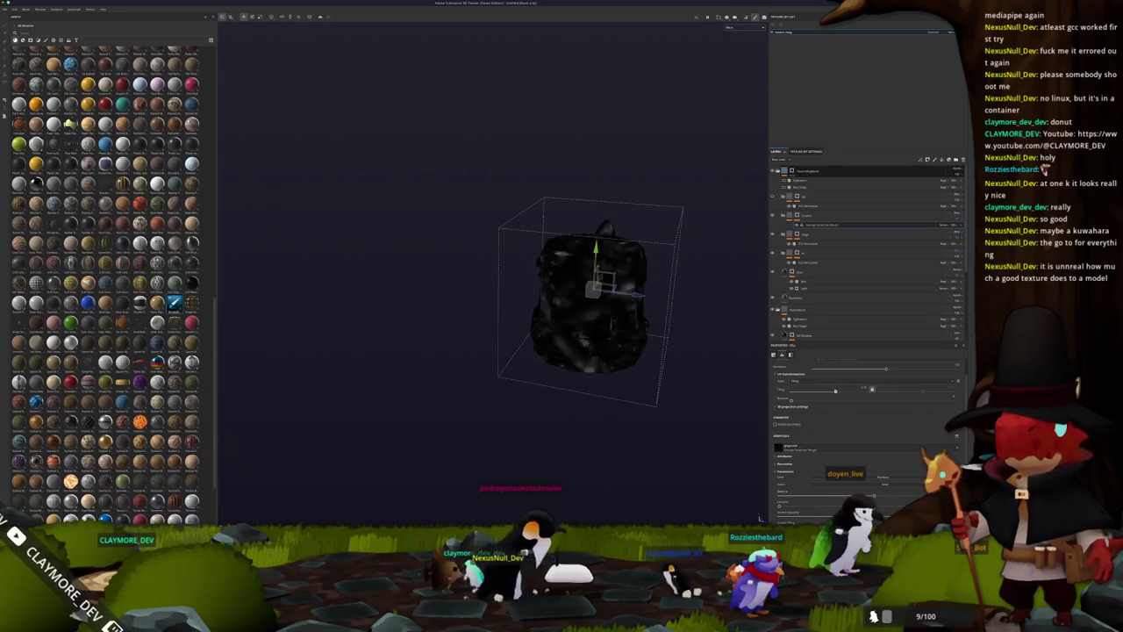
scroll(871, 389, down, 2)
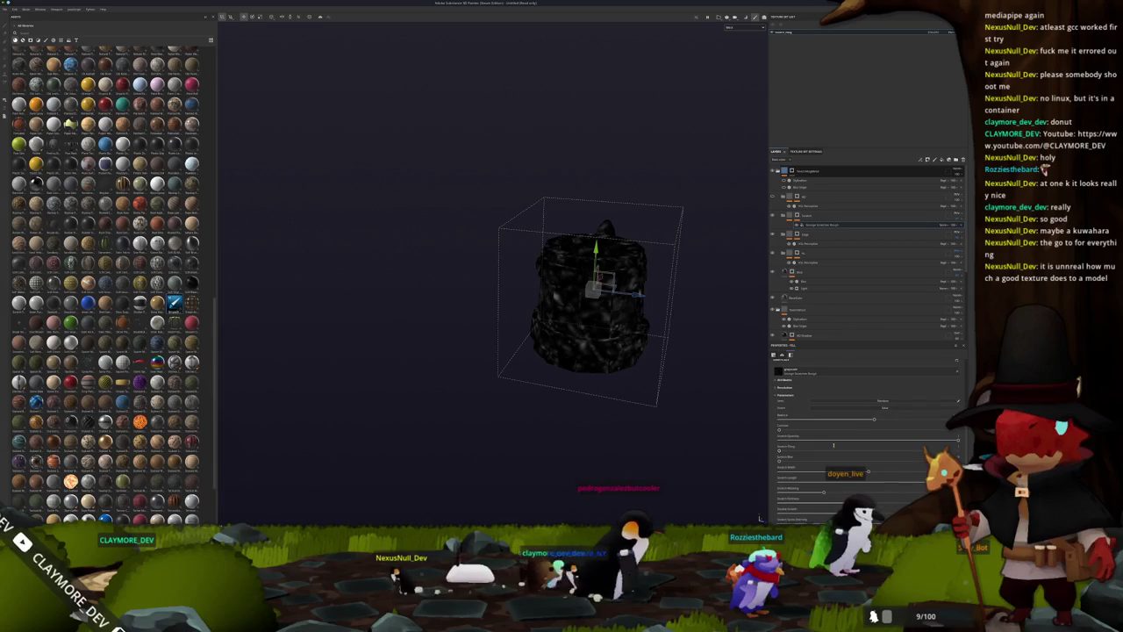
drag(871, 417, 936, 416)
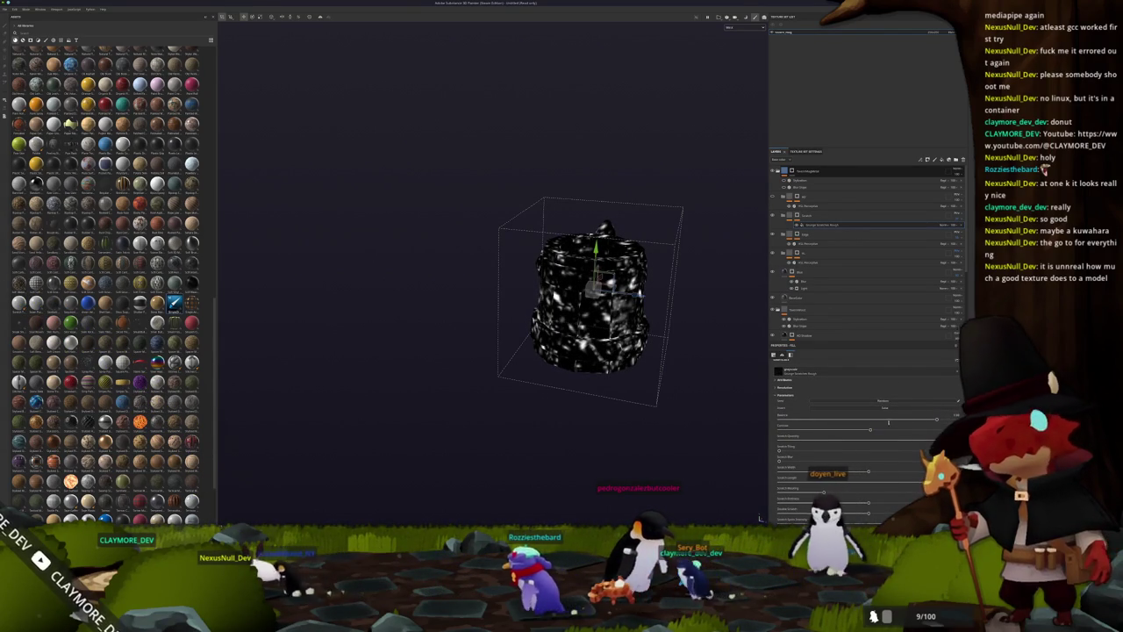
drag(880, 427, 870, 430)
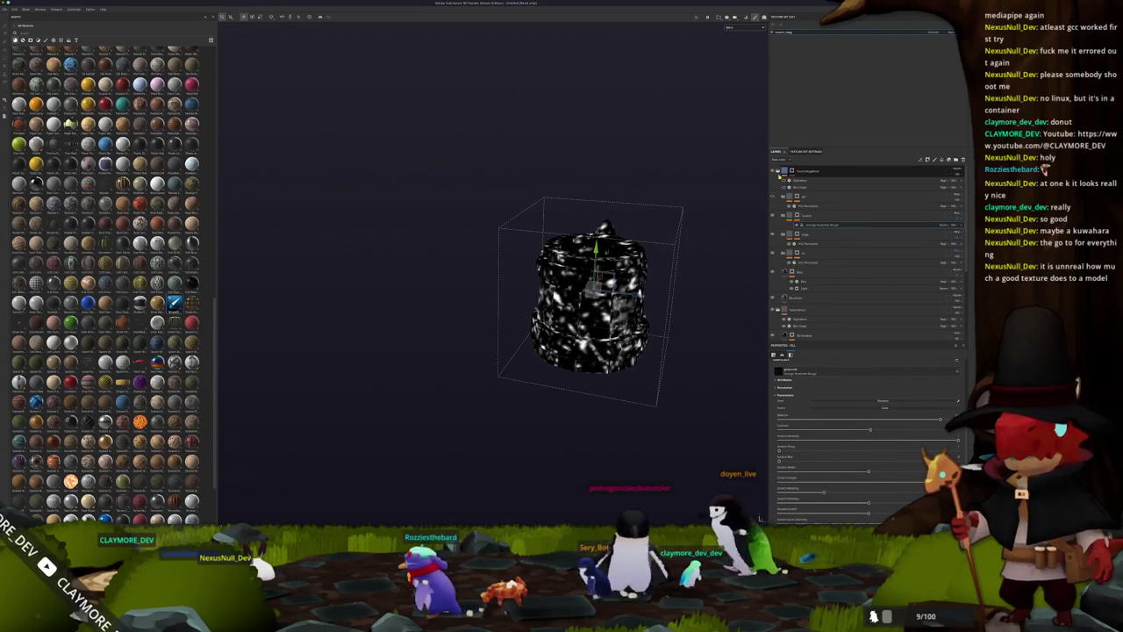
alt+drag(596, 290, 707, 290)
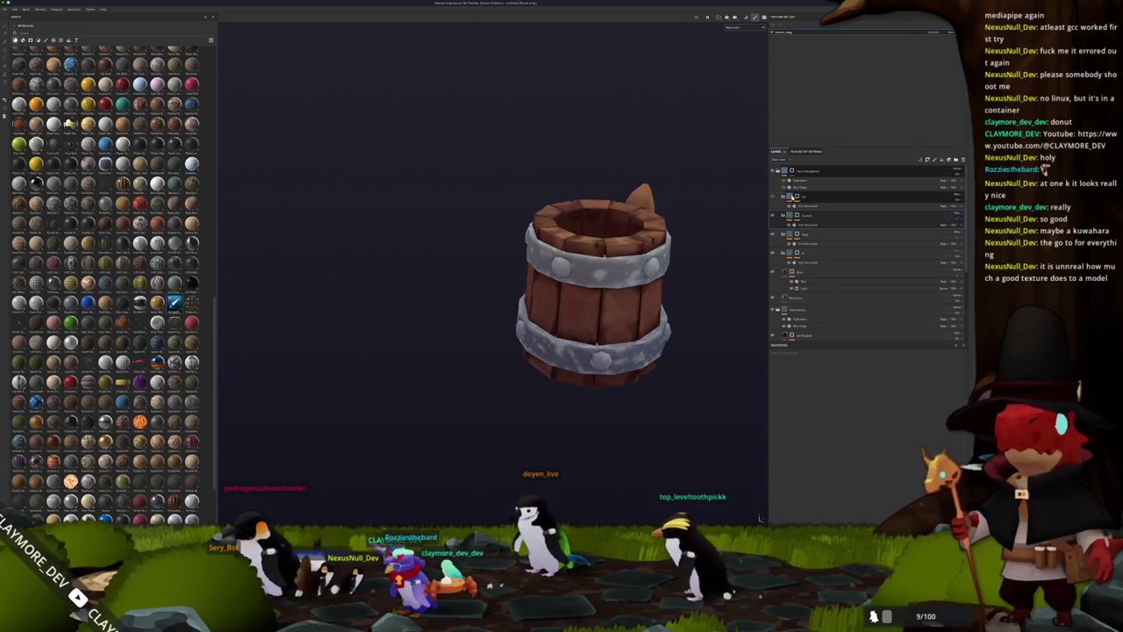
click(798, 197)
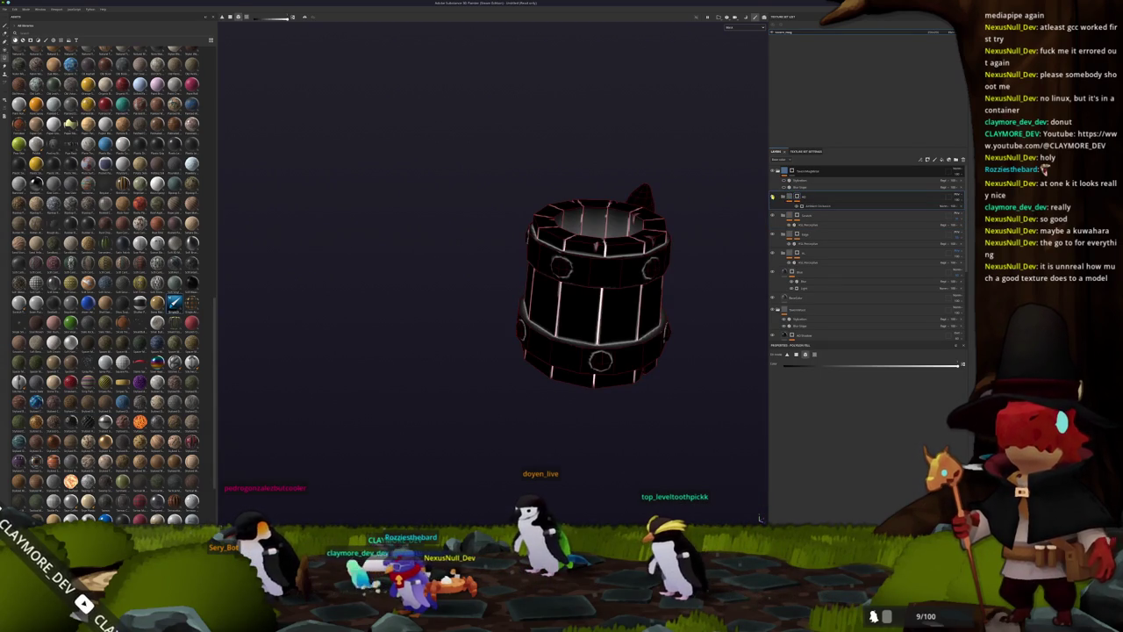
Return to the textured view and raise the filter layer's first two parameters.
click(797, 201)
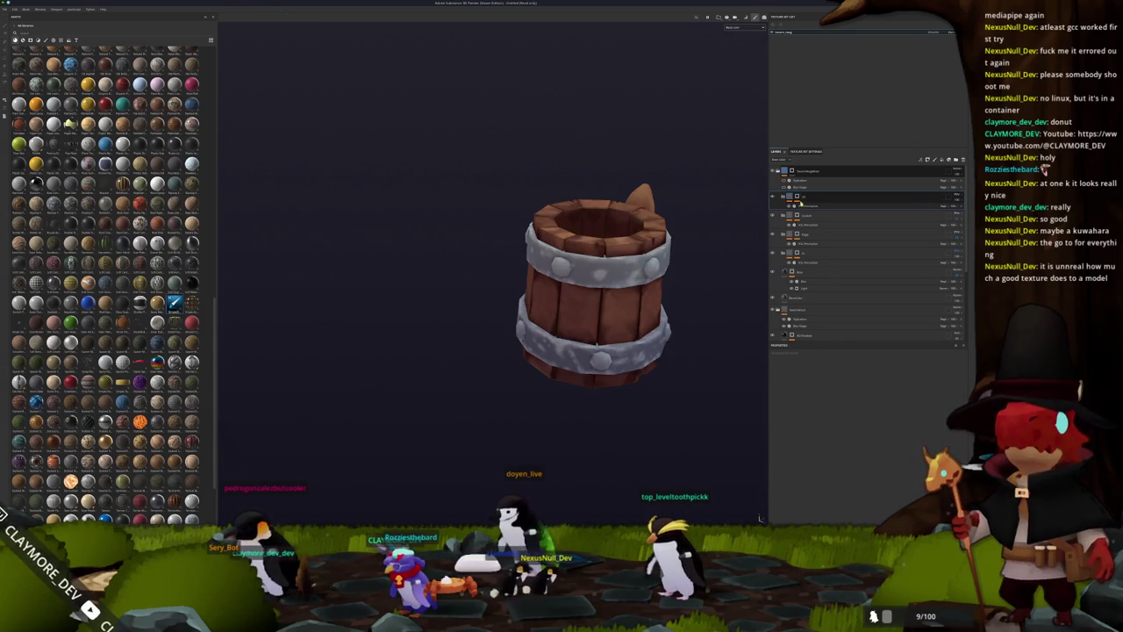
click(806, 205)
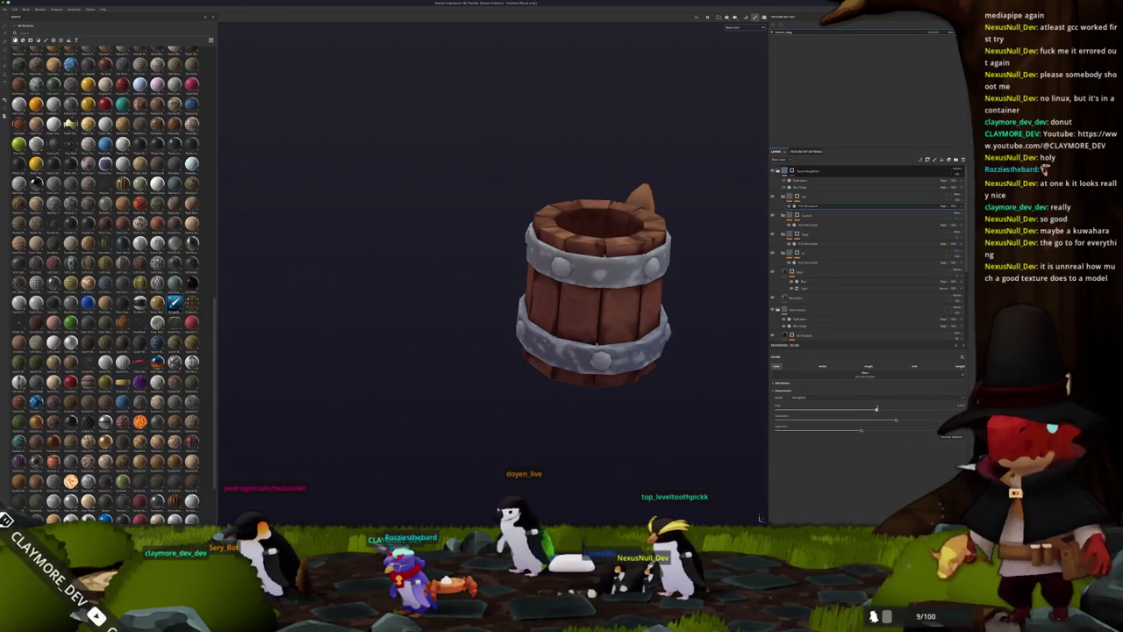
drag(874, 409, 905, 409)
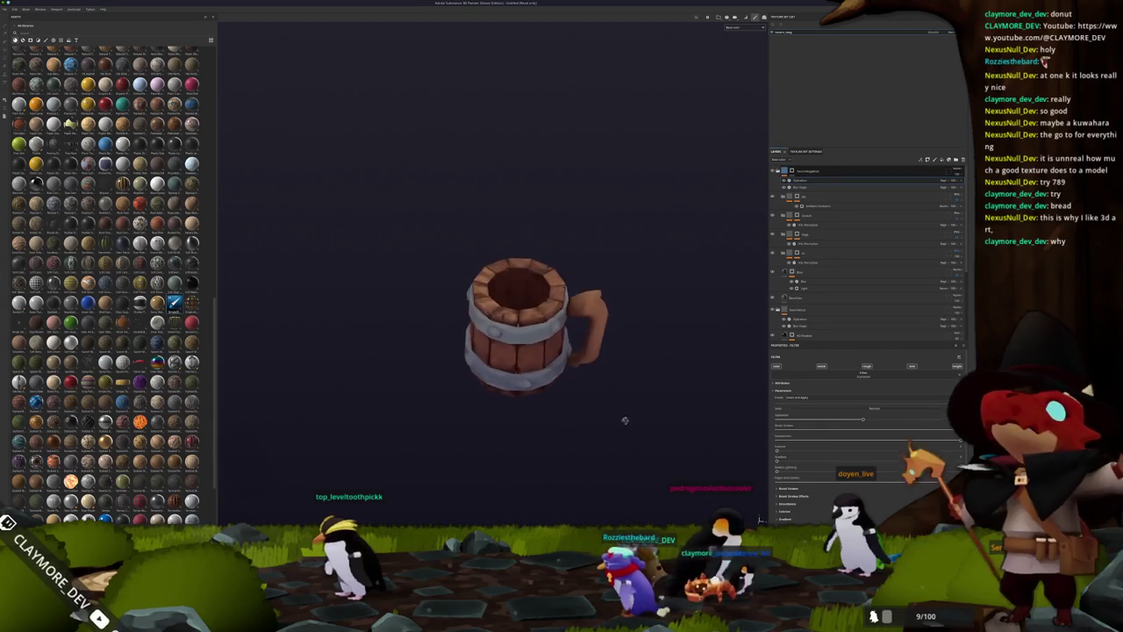
drag(887, 419, 950, 416)
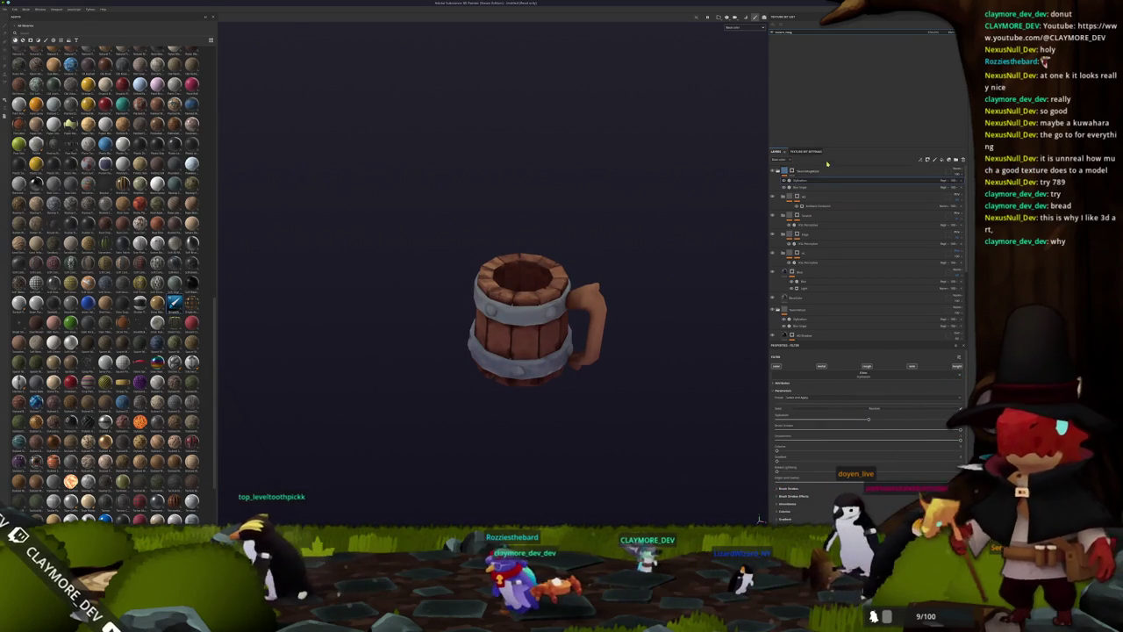
click(816, 242)
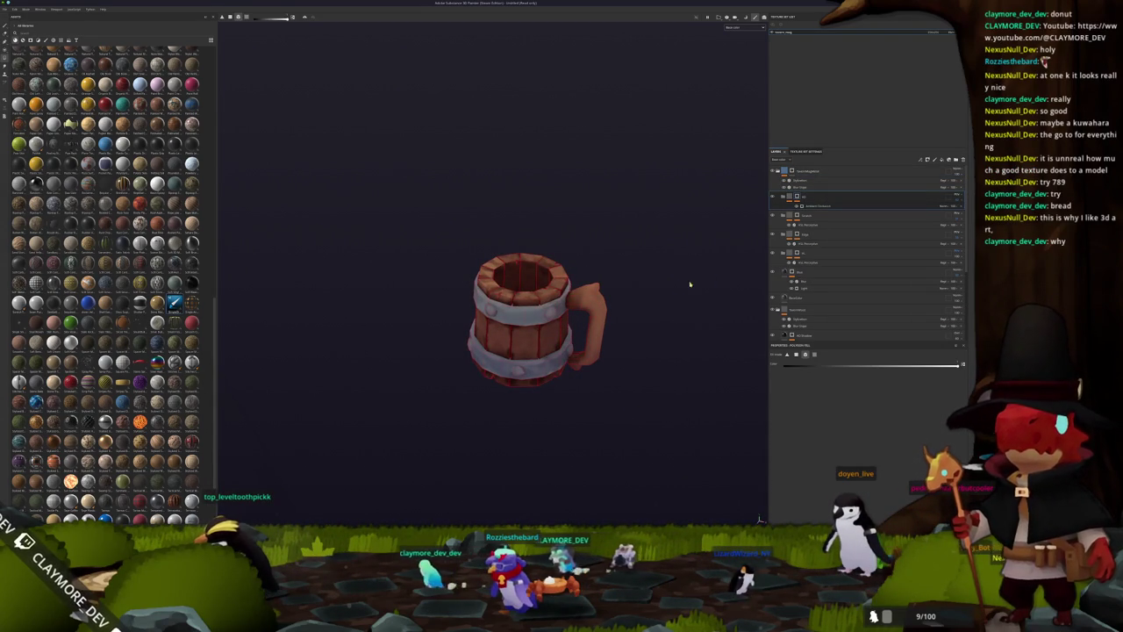
scroll(789, 237, down, 3)
scroll(789, 237, down, 2)
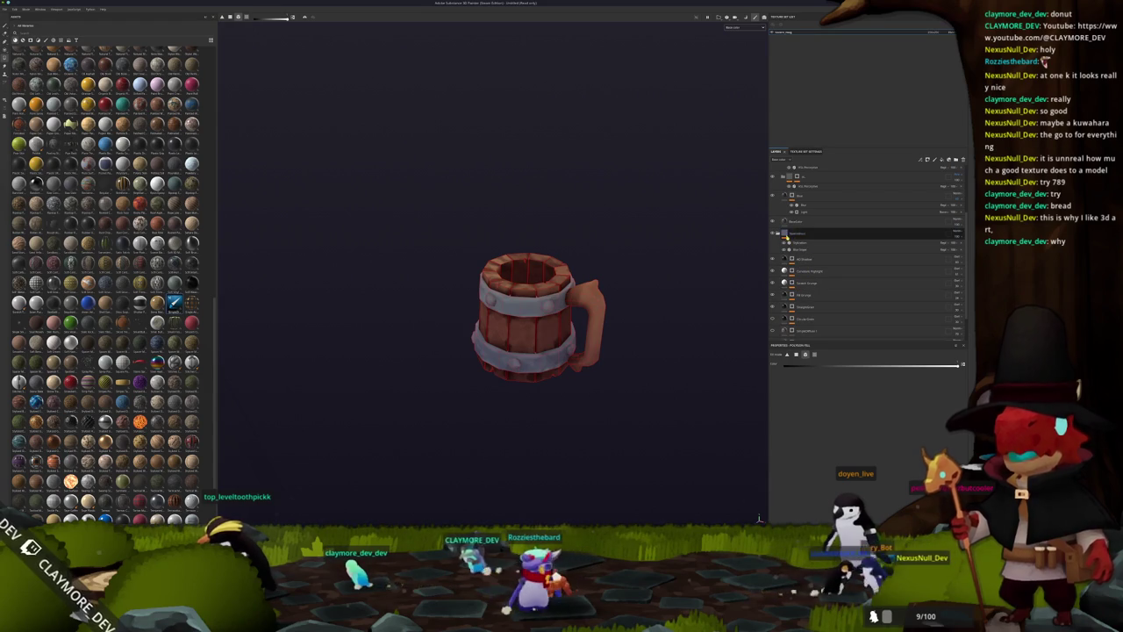
Add a fill layer, drag it into the bottom group of the layer stack, and select it.
click(942, 162)
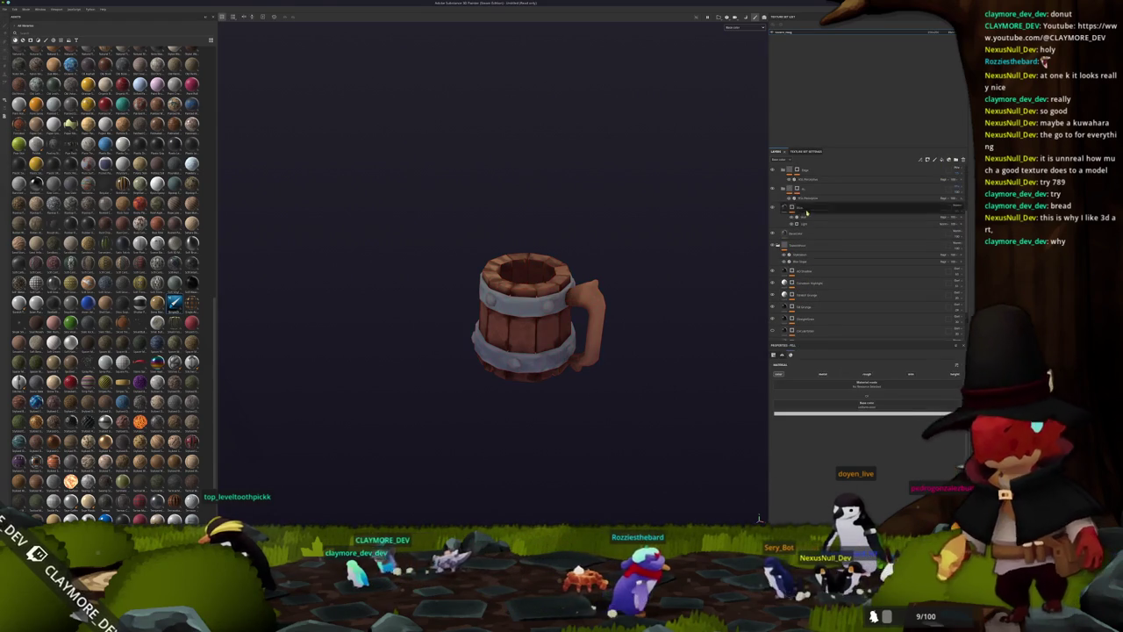
drag(799, 212, 811, 297)
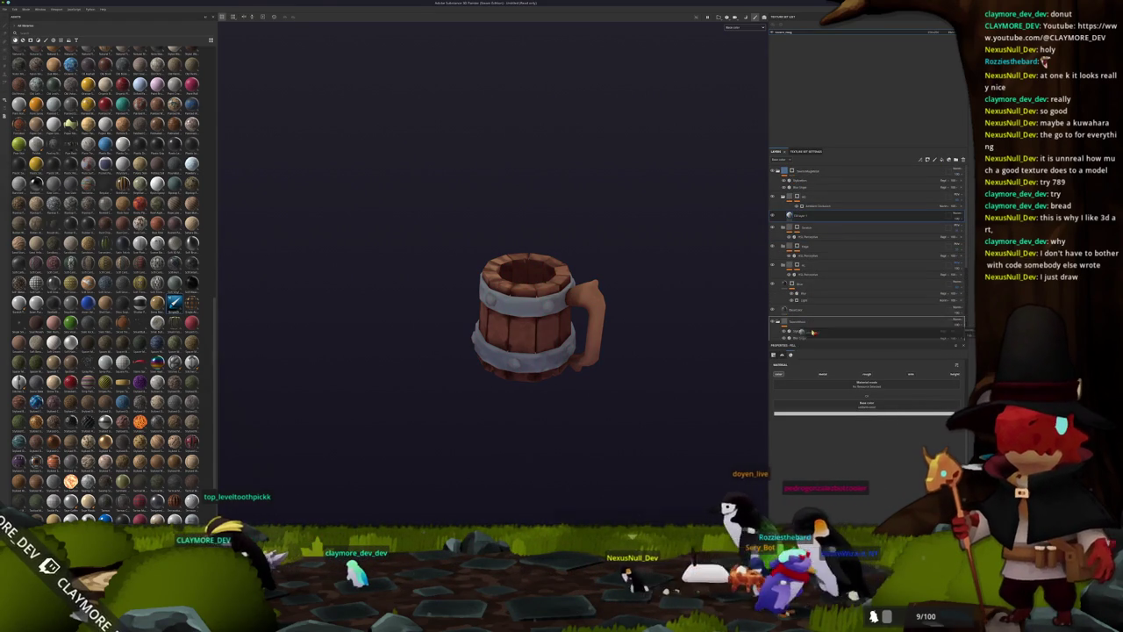
drag(812, 298, 809, 339)
scroll(808, 336, down, 3)
scroll(810, 307, down, 2)
mouse_move(674, 319)
alt+mouse_down()
mouse_move(649, 307)
mouse_move(629, 322)
alt+mouse_up()
scroll(629, 322, up, 2)
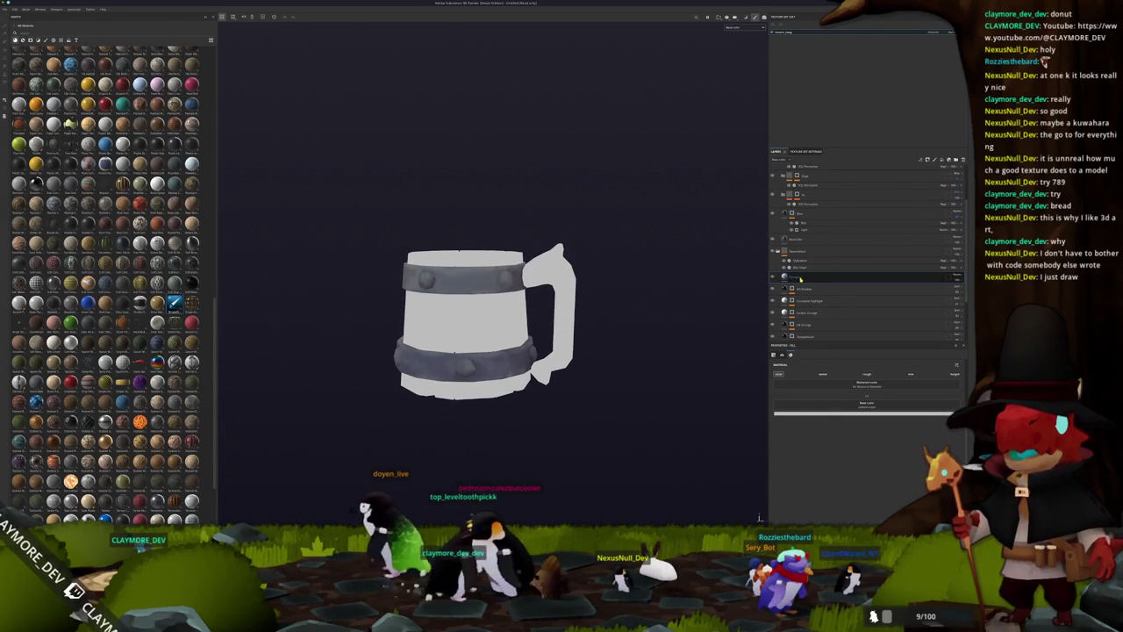
scroll(801, 278, down, 3)
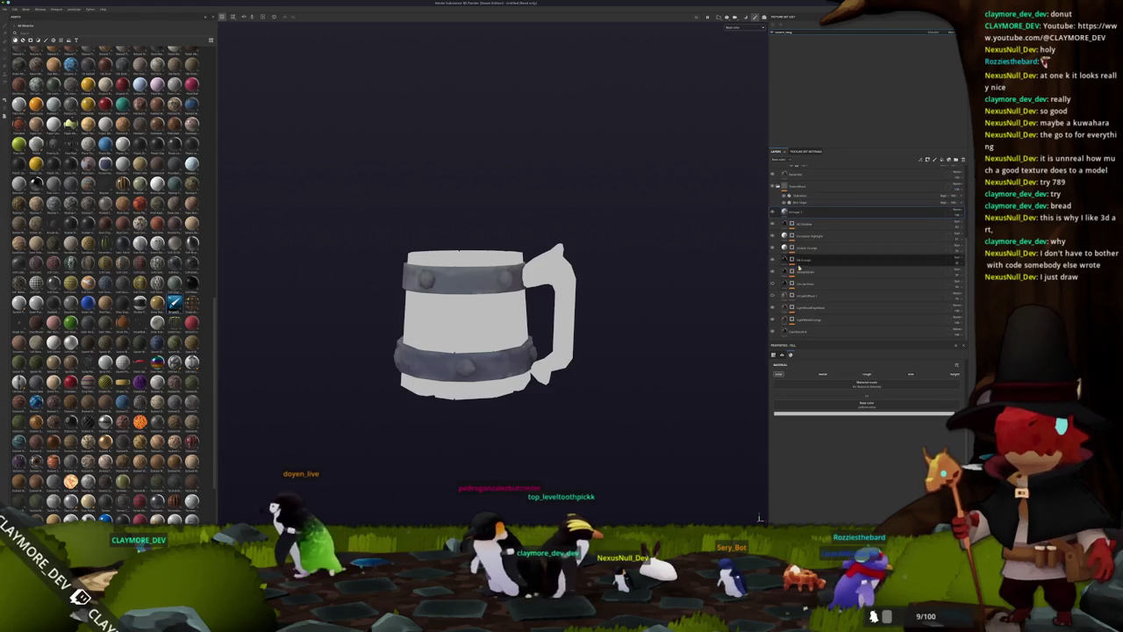
click(788, 331)
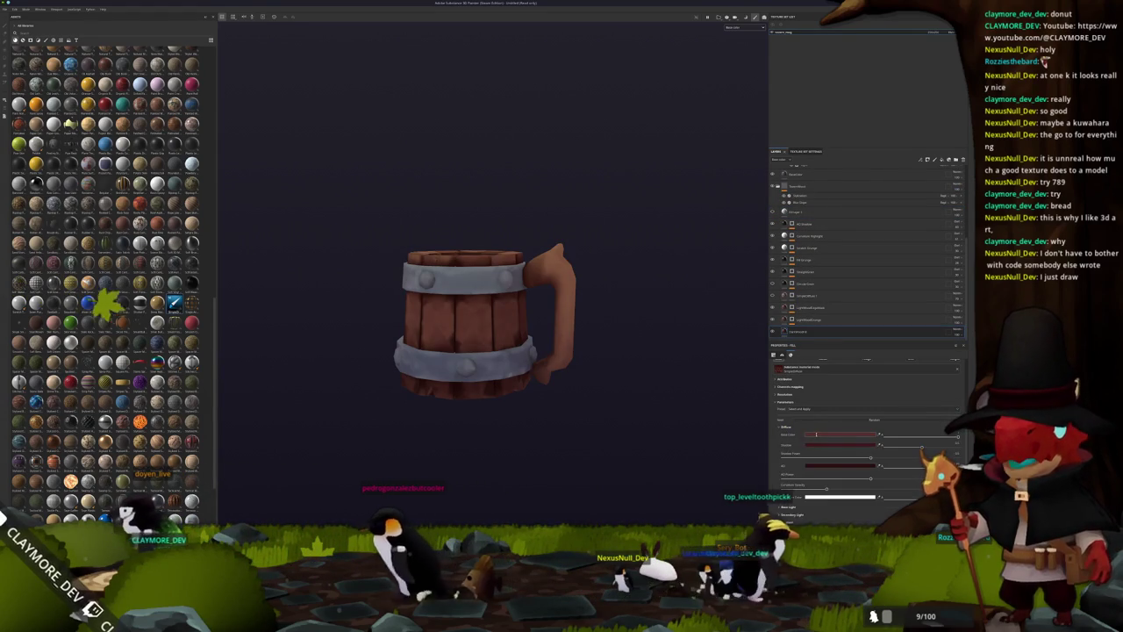
Sample the reference mug handle's brown with KColorChooser and paste its hex into the fill's Base Color.
click(829, 434)
click(864, 399)
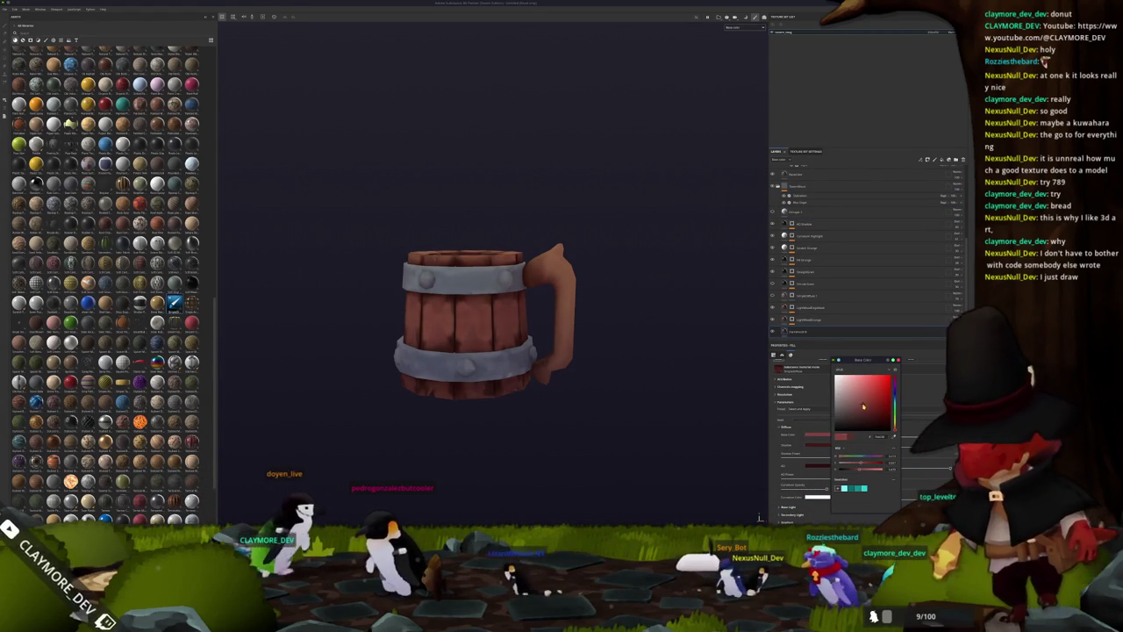
drag(864, 400, 866, 416)
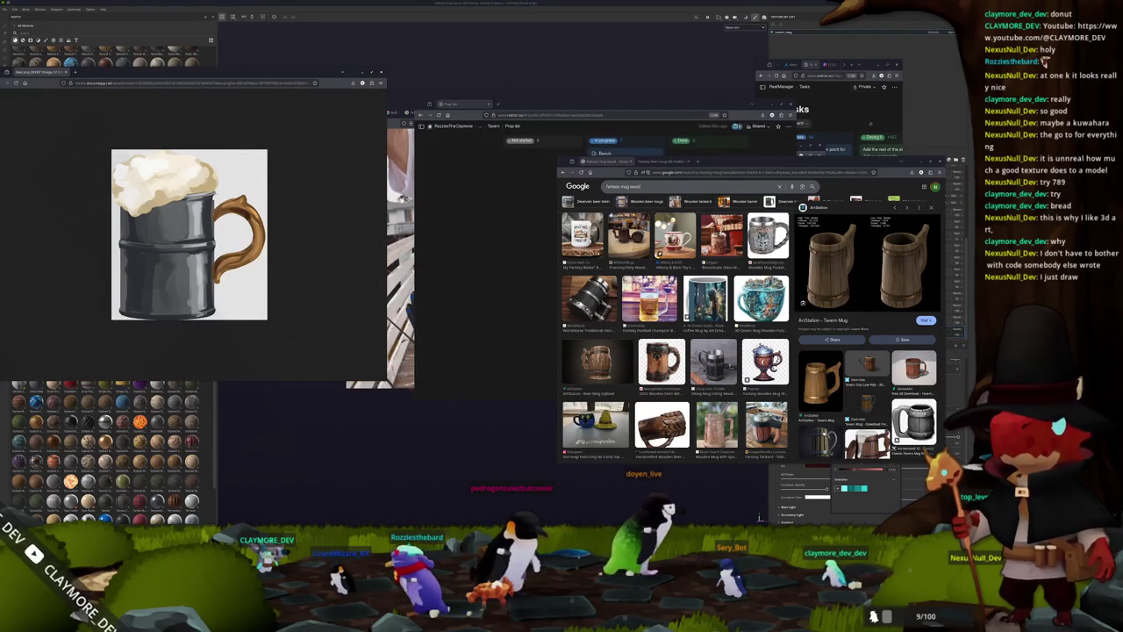
key(super)
text(kcolor)
key(Return)
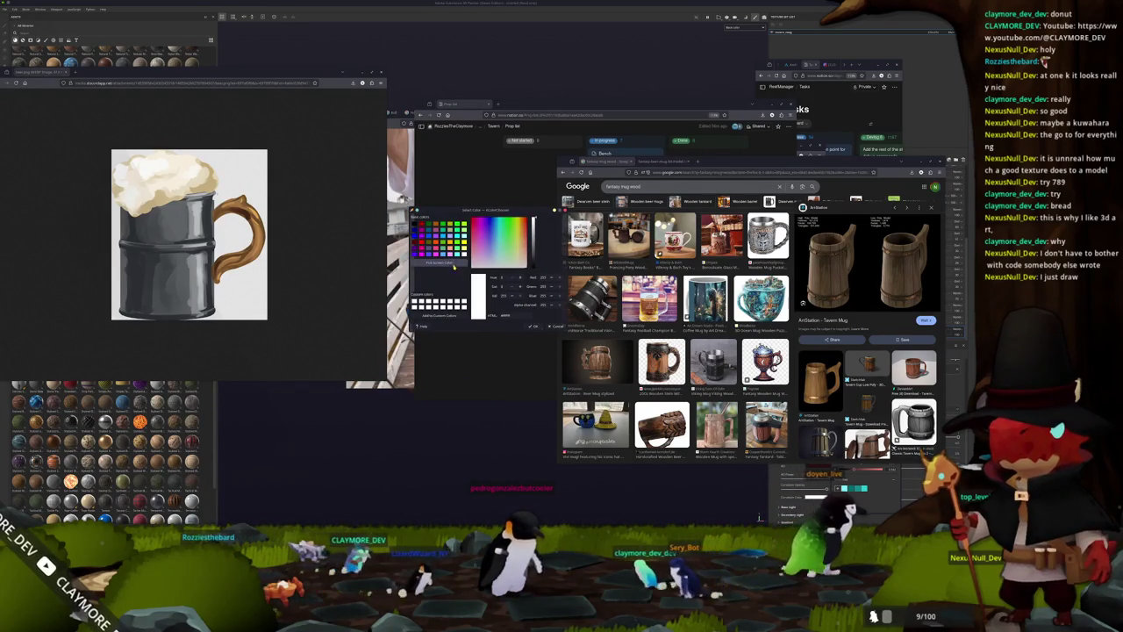
click(259, 254)
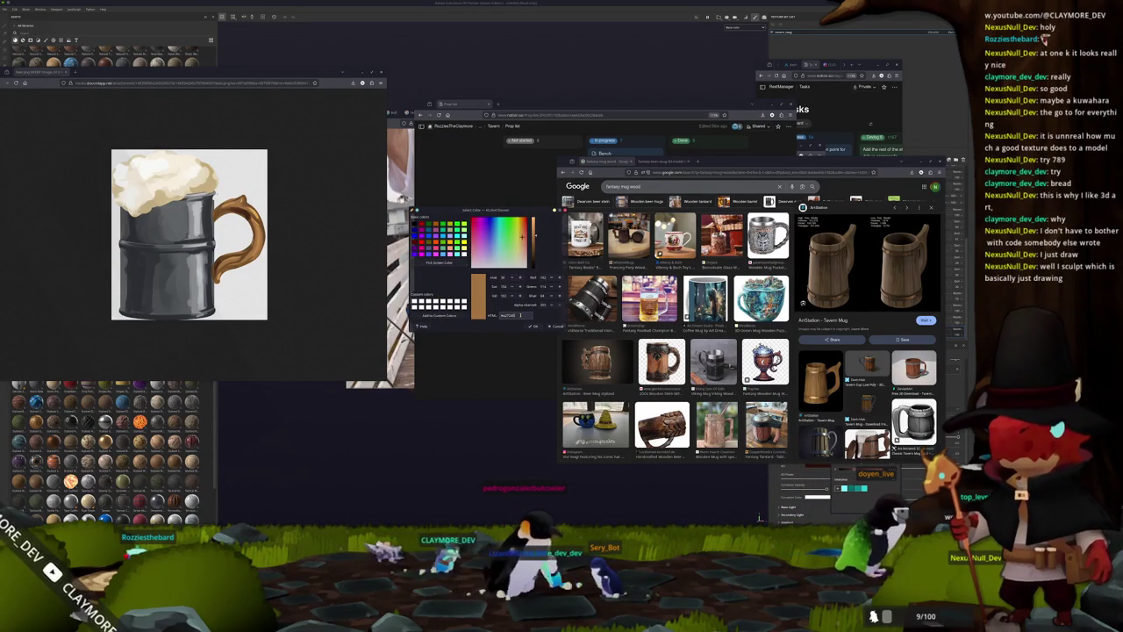
key(alt+Tab)
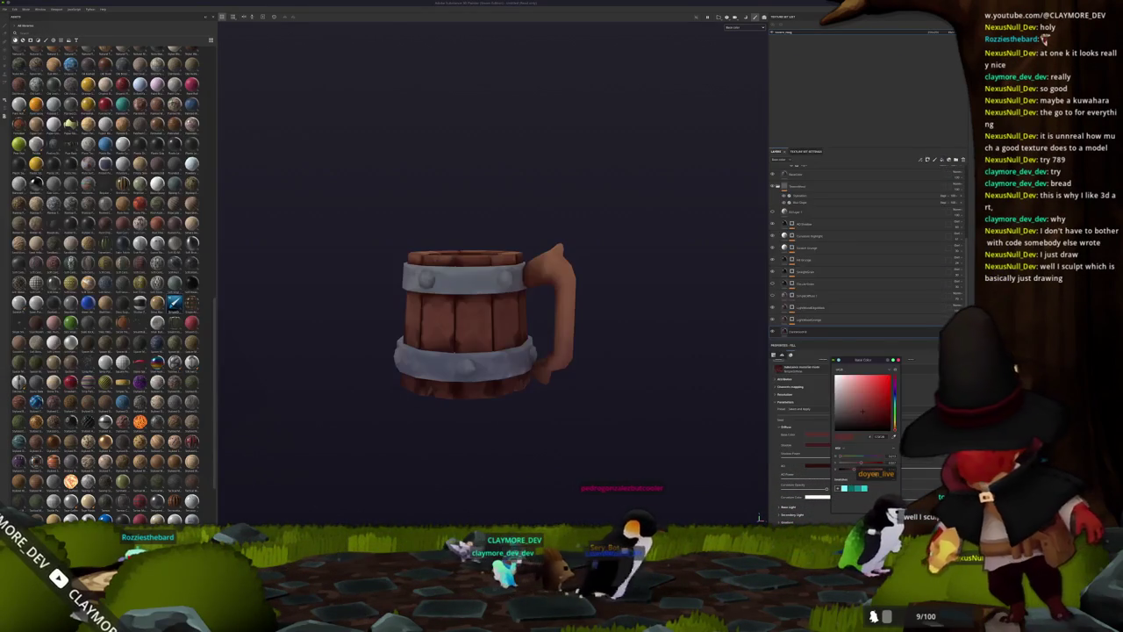
key(ctrl+v)
key(Return)
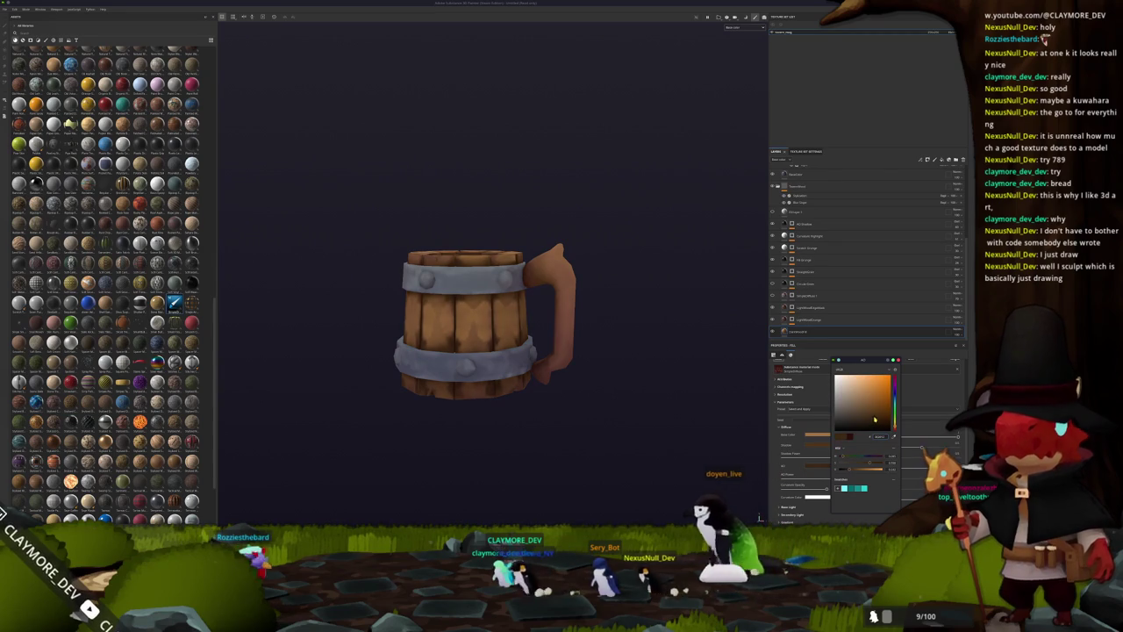
alt+drag(631, 356, 559, 409)
scroll(554, 391, down, 3)
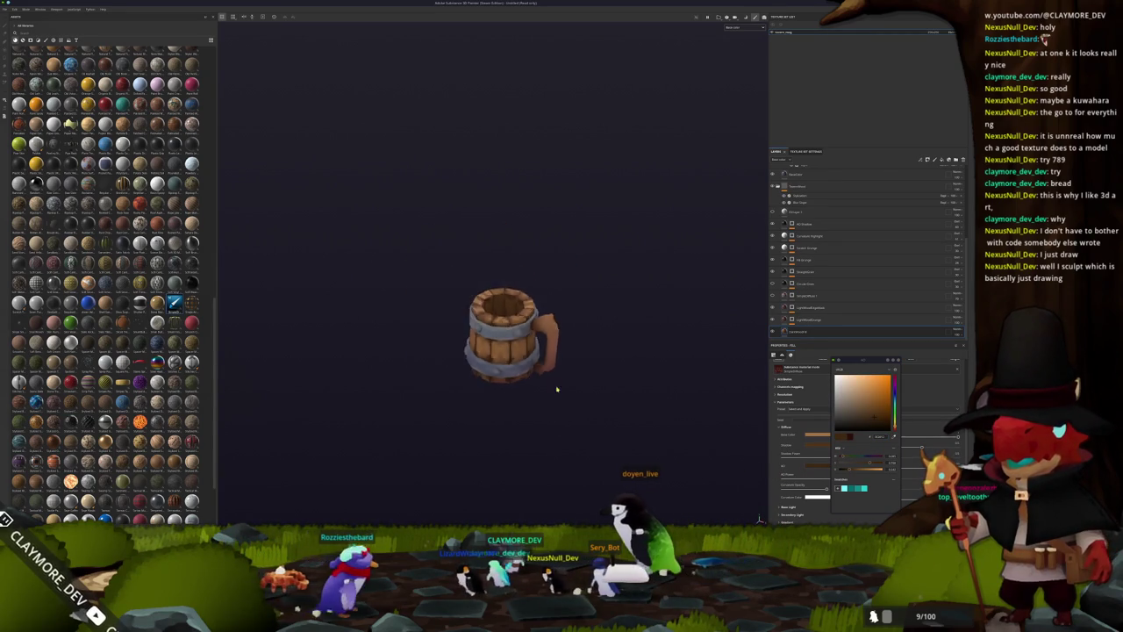
scroll(579, 367, up, 2)
scroll(588, 368, up, 2)
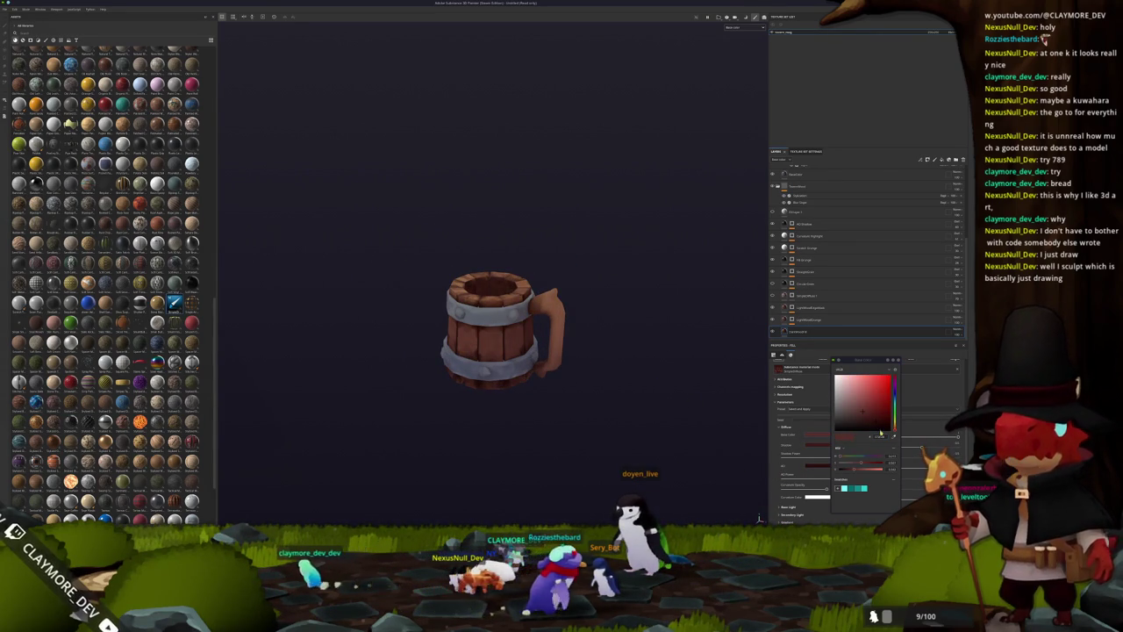
drag(879, 435, 865, 413)
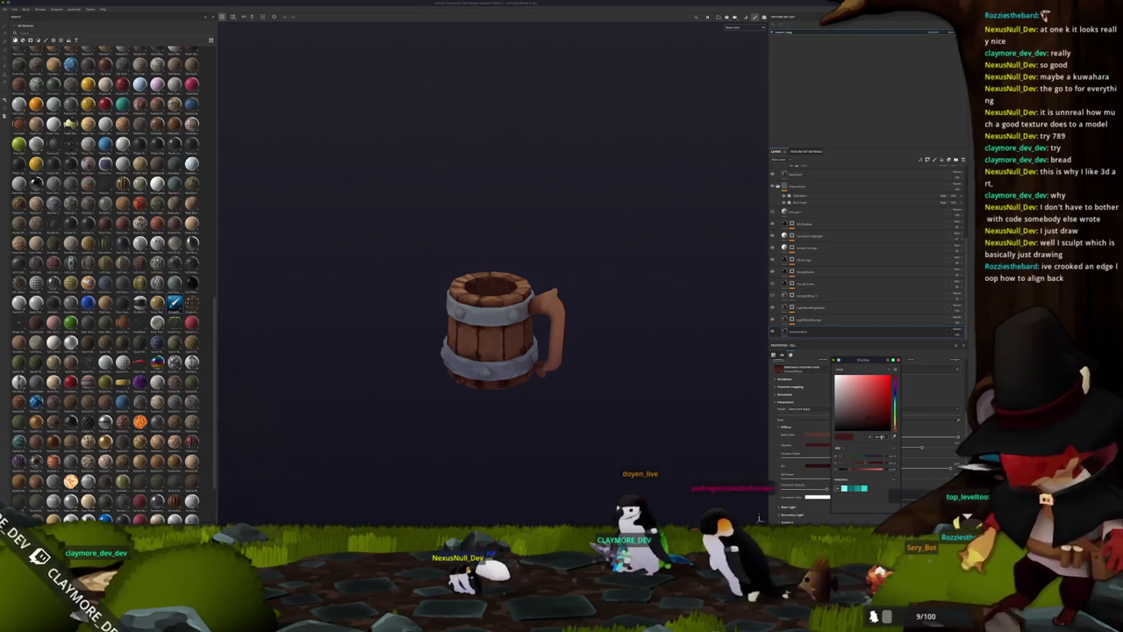
click(878, 436)
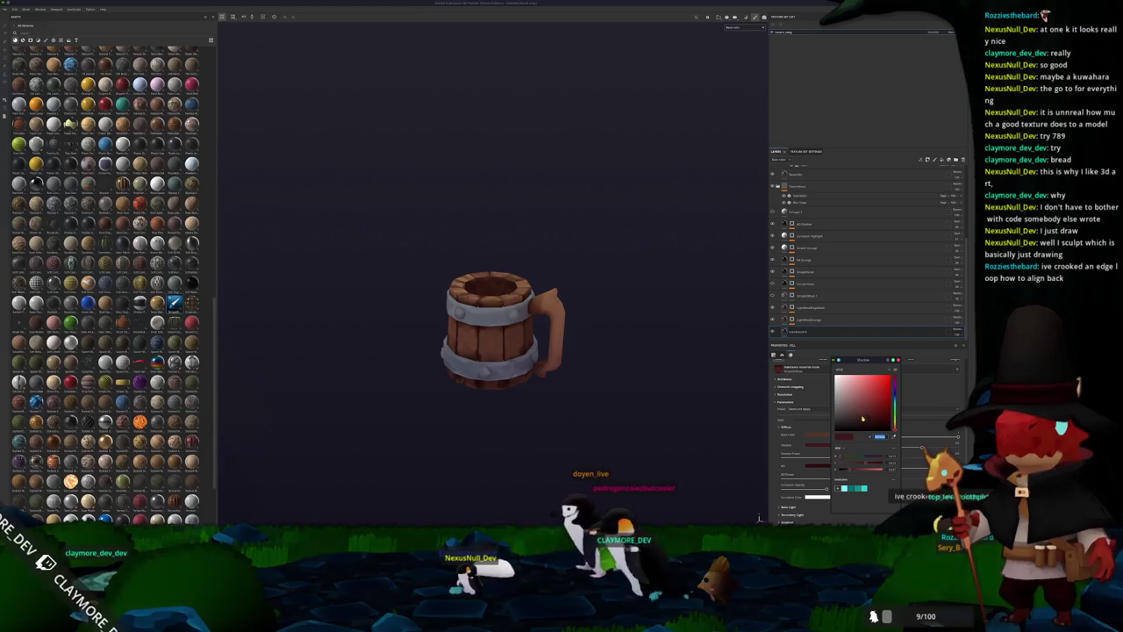
key(Return)
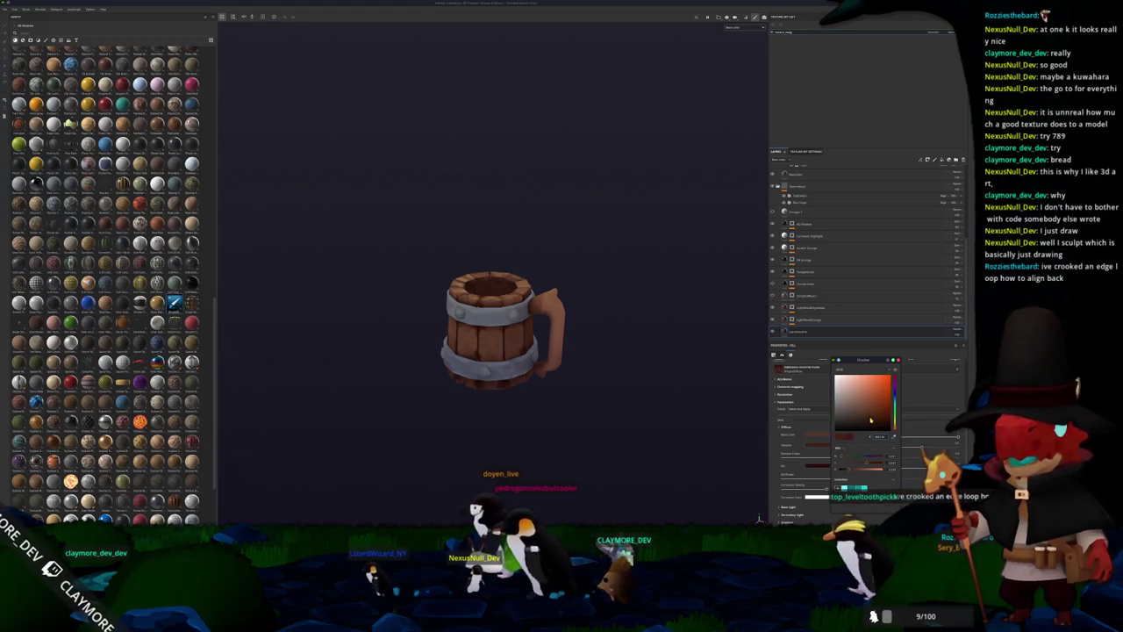
key(ctrl+z)
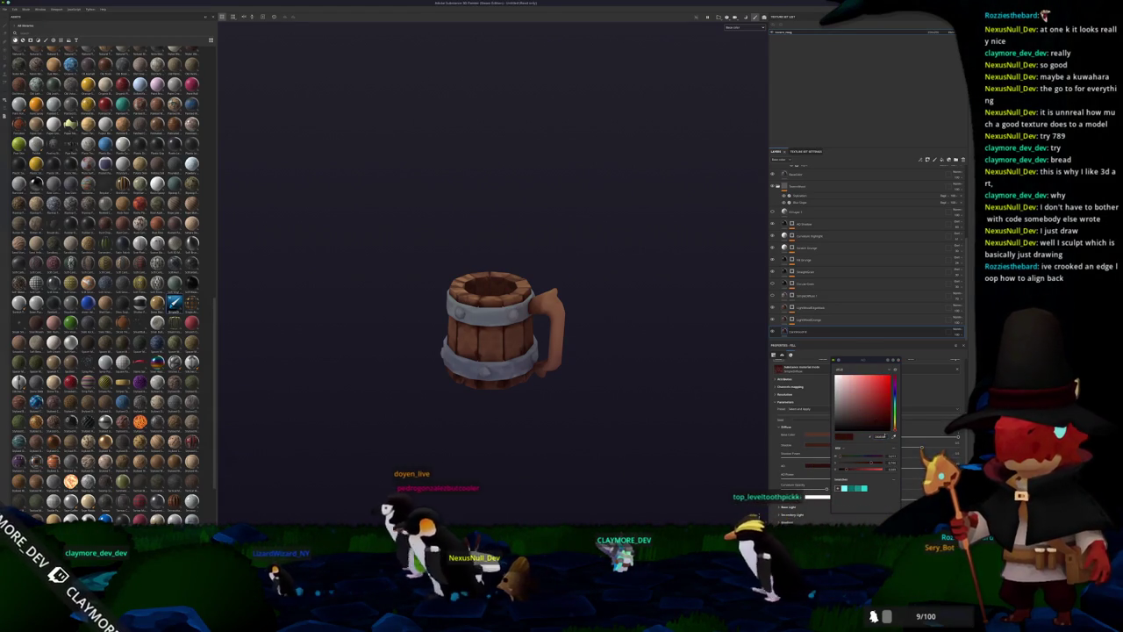
key(Return)
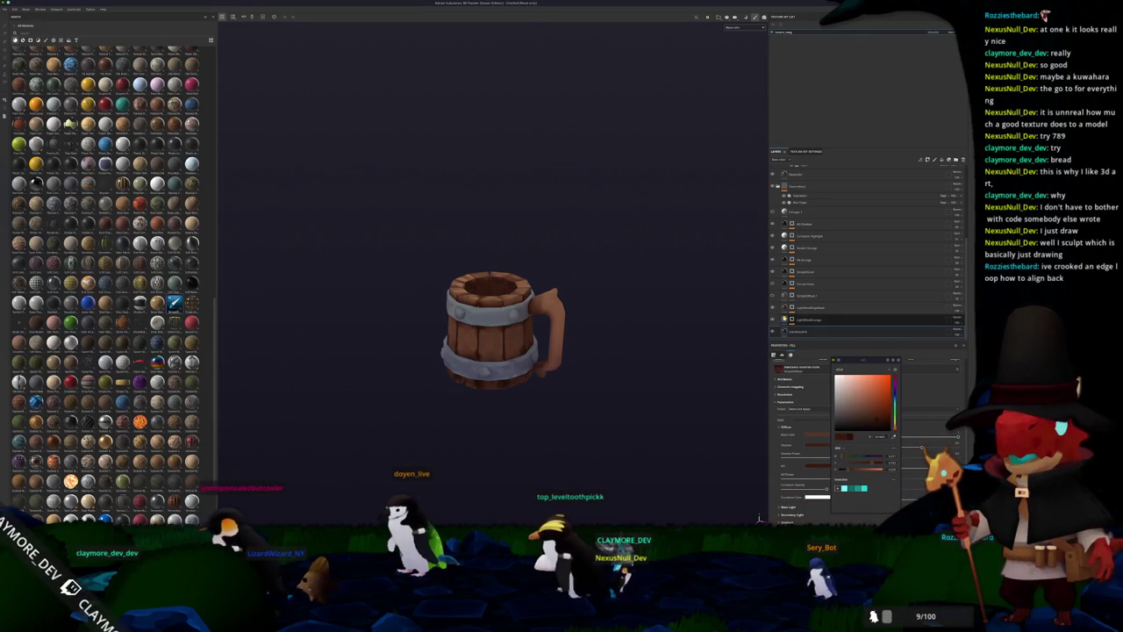
click(773, 319)
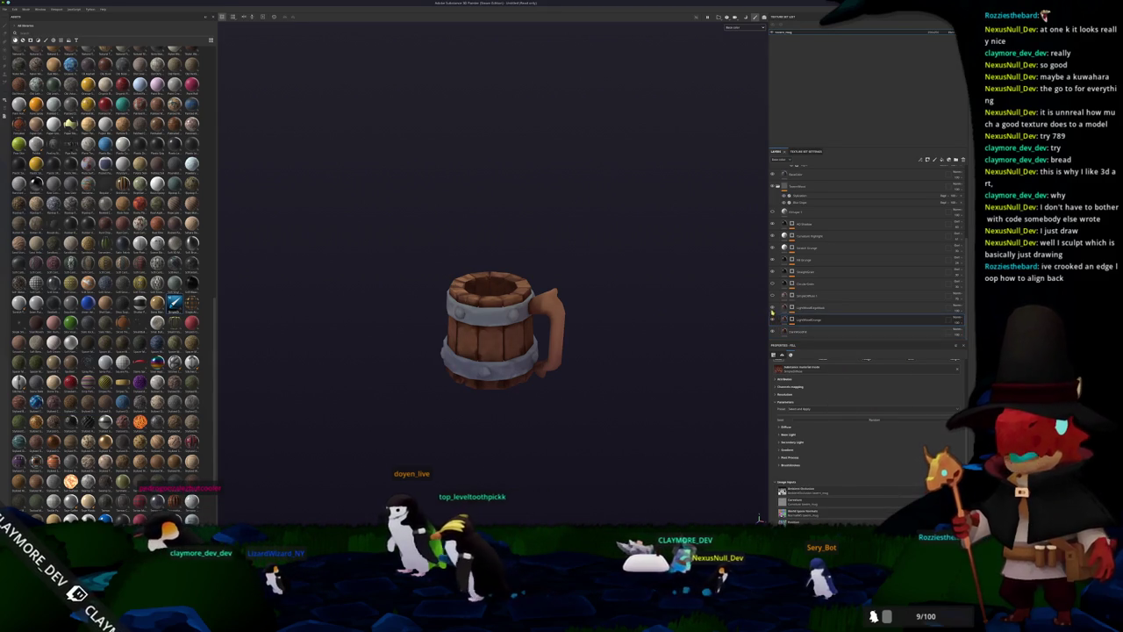
alt+drag(774, 319, 600, 336)
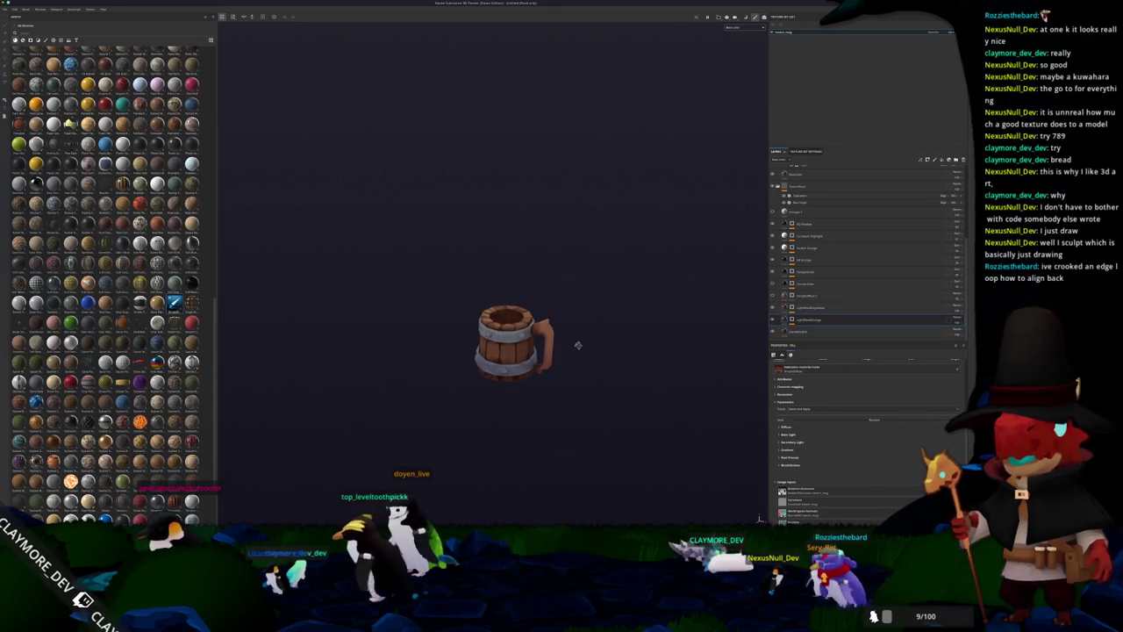
alt+drag(687, 336, 769, 295)
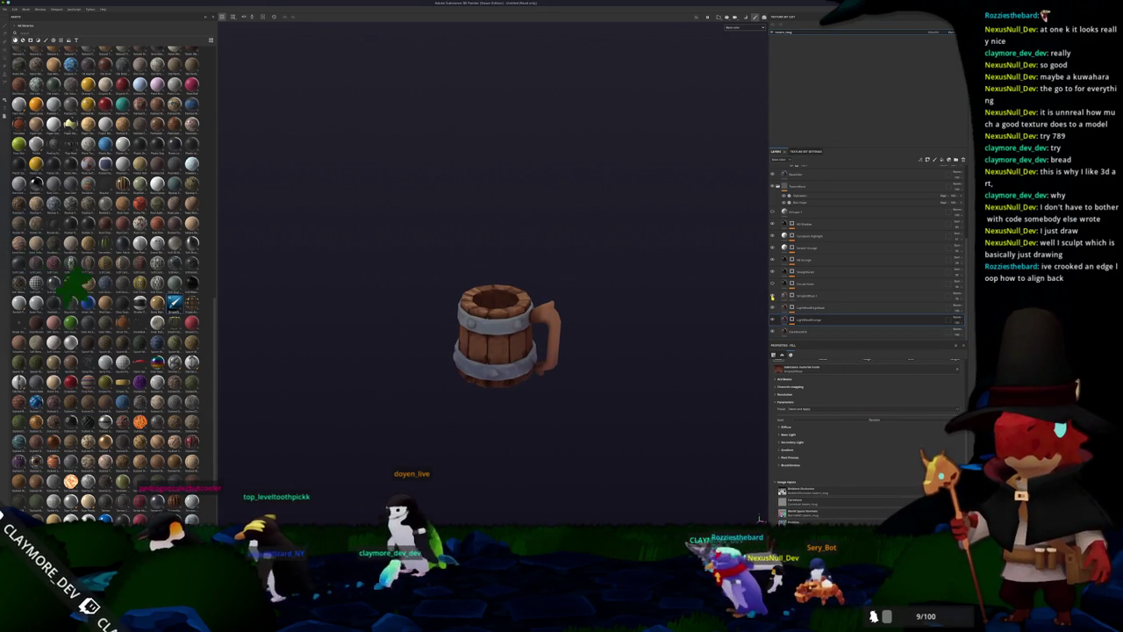
double_click(794, 212)
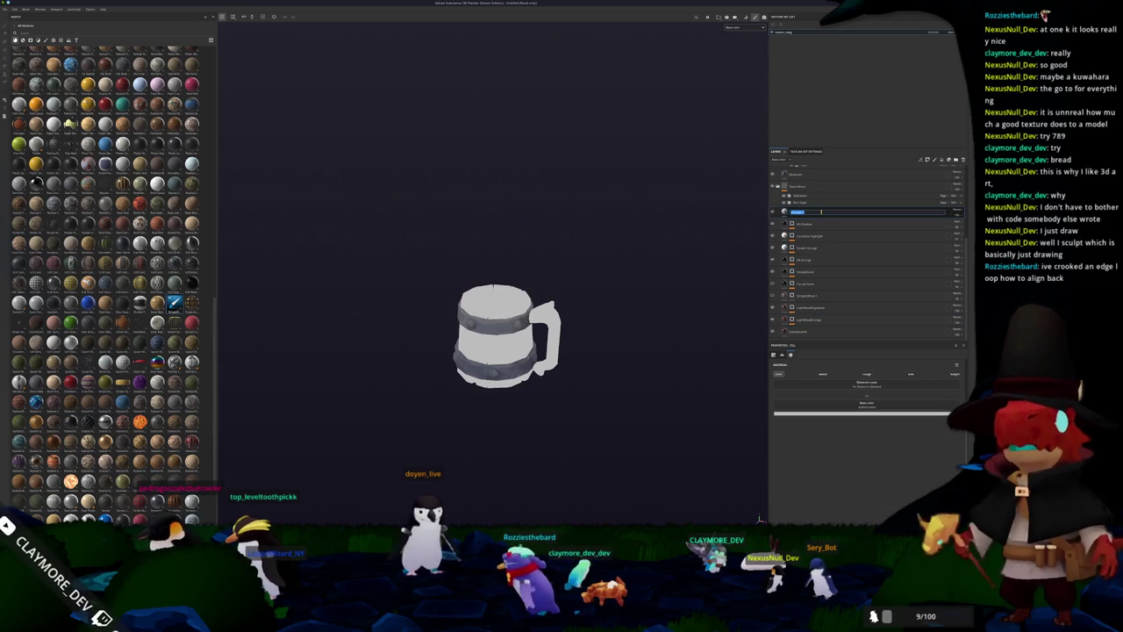
Rename the layer to 'Handle' and change its blend mode so the wood shows through.
text(Handle)
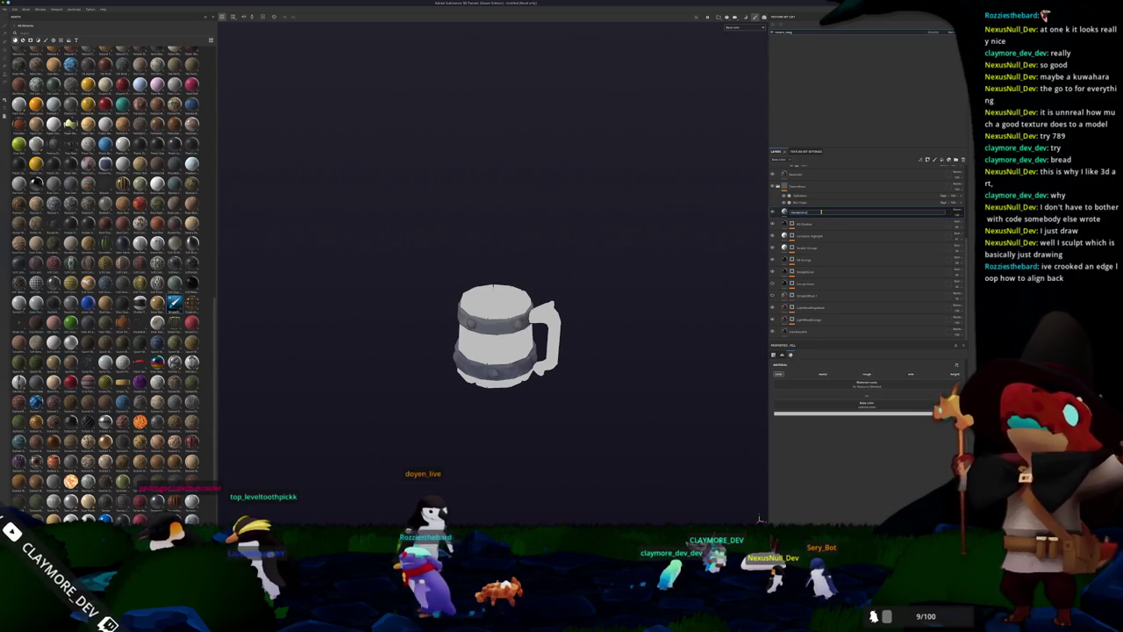
key(Return)
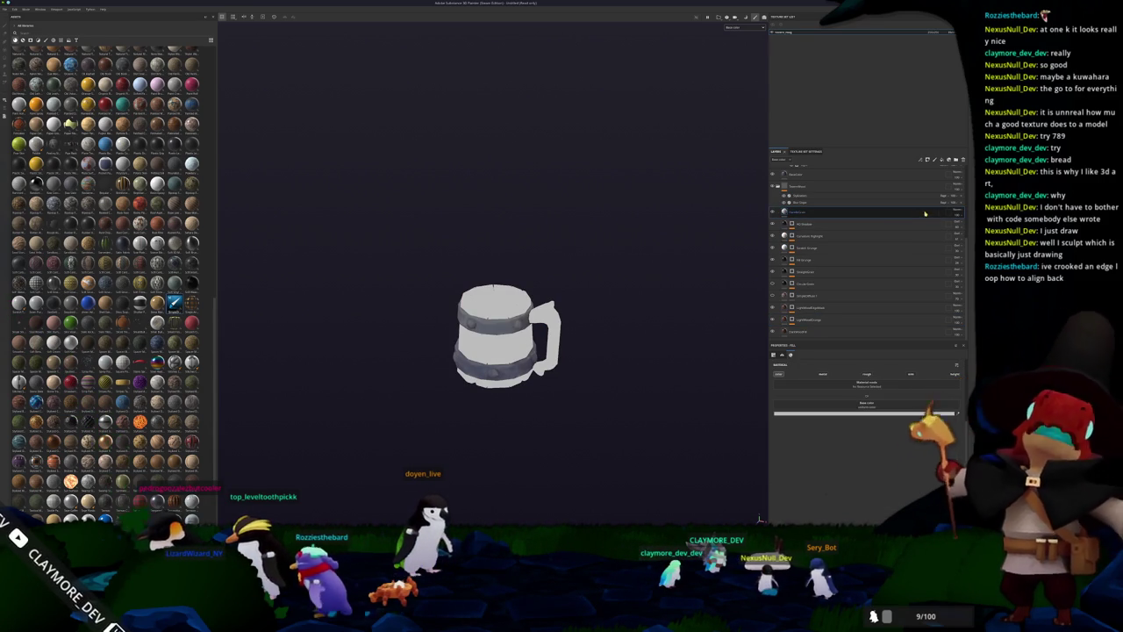
click(956, 213)
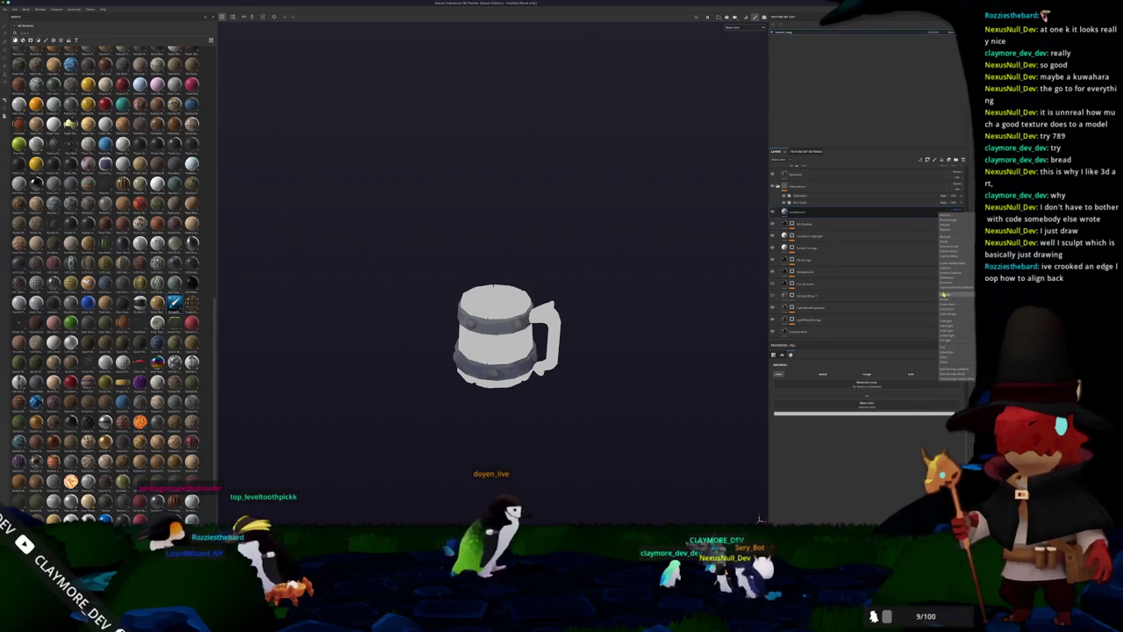
click(943, 295)
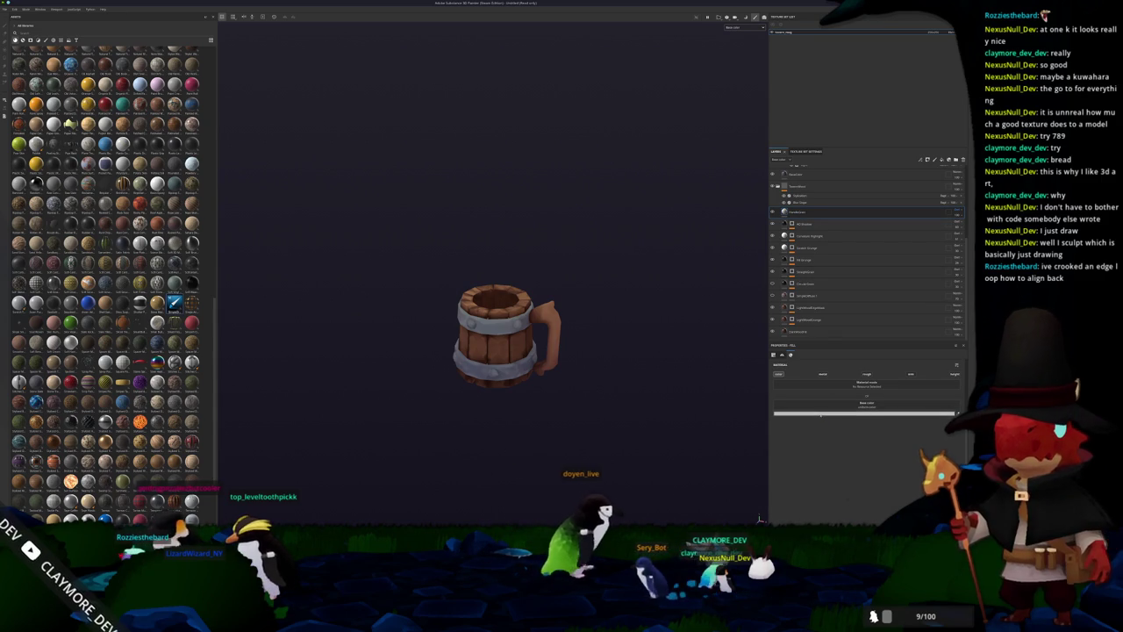
click(833, 404)
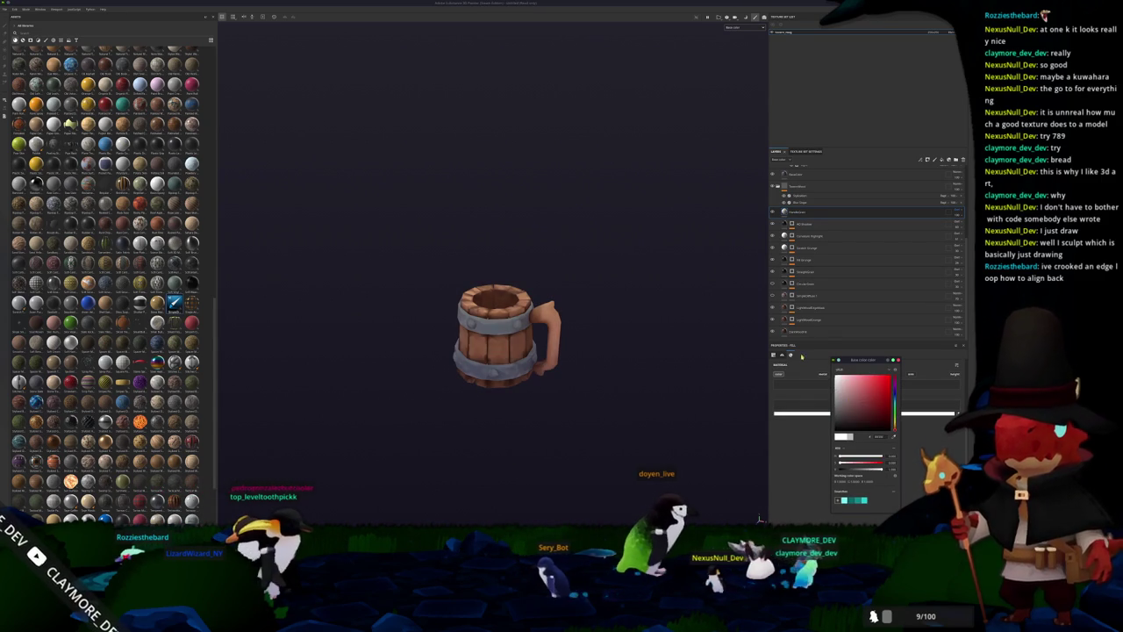
right_click(793, 213)
Add a fill to the Handle layer using the wood-grain material found by searching 'small'.
click(816, 374)
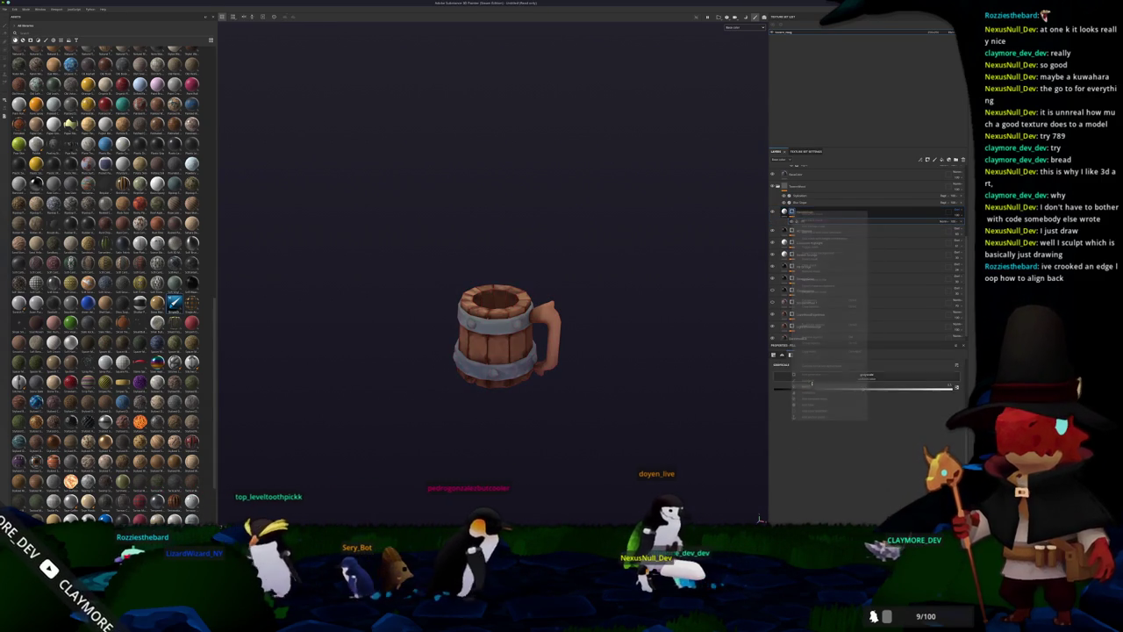
click(854, 385)
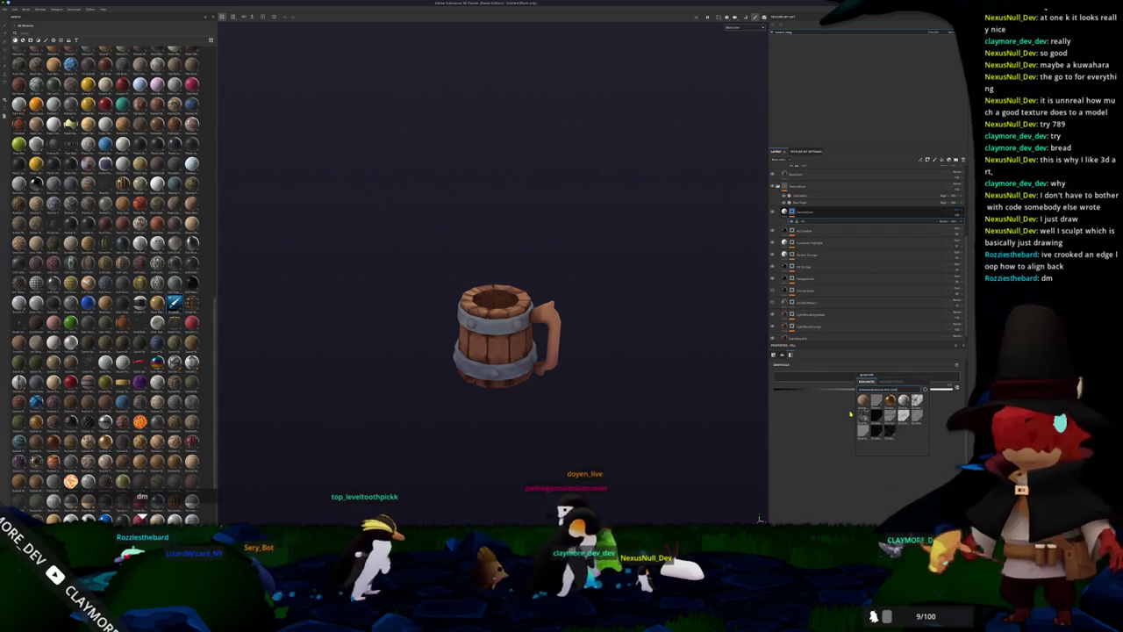
text(small)
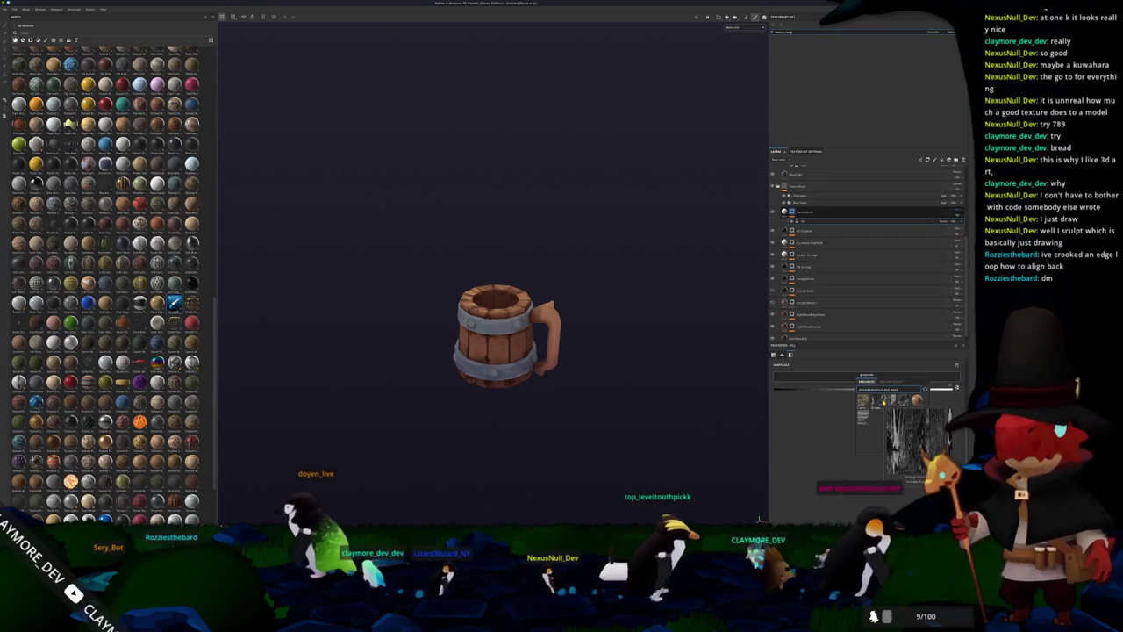
click(883, 401)
scroll(669, 369, up, 3)
alt+drag(669, 370, 776, 366)
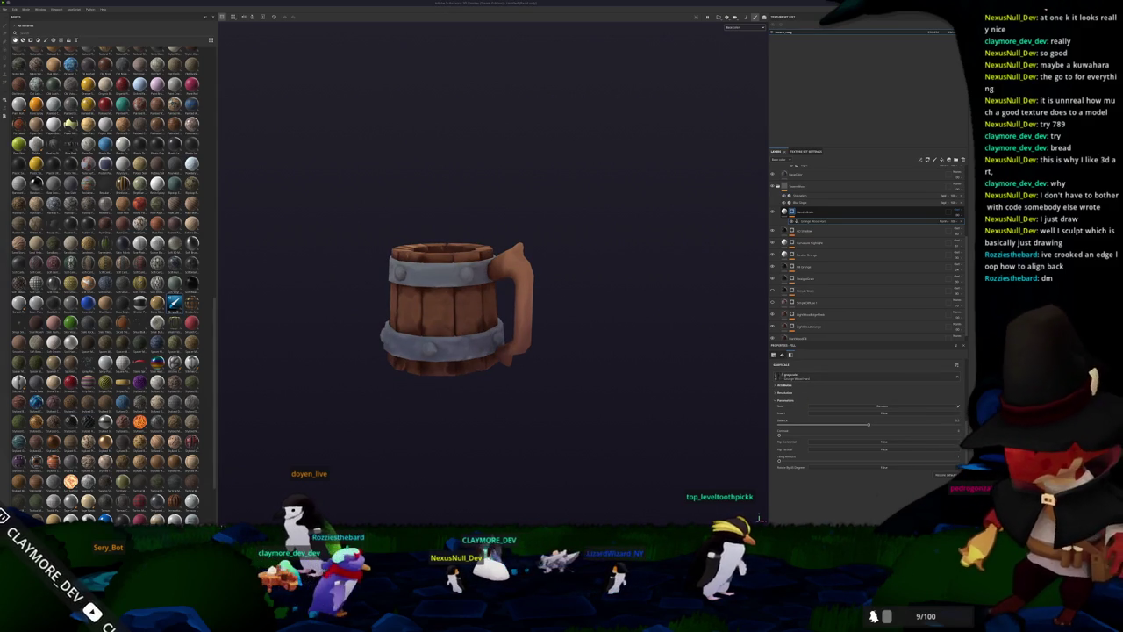
key(alt+Tab)
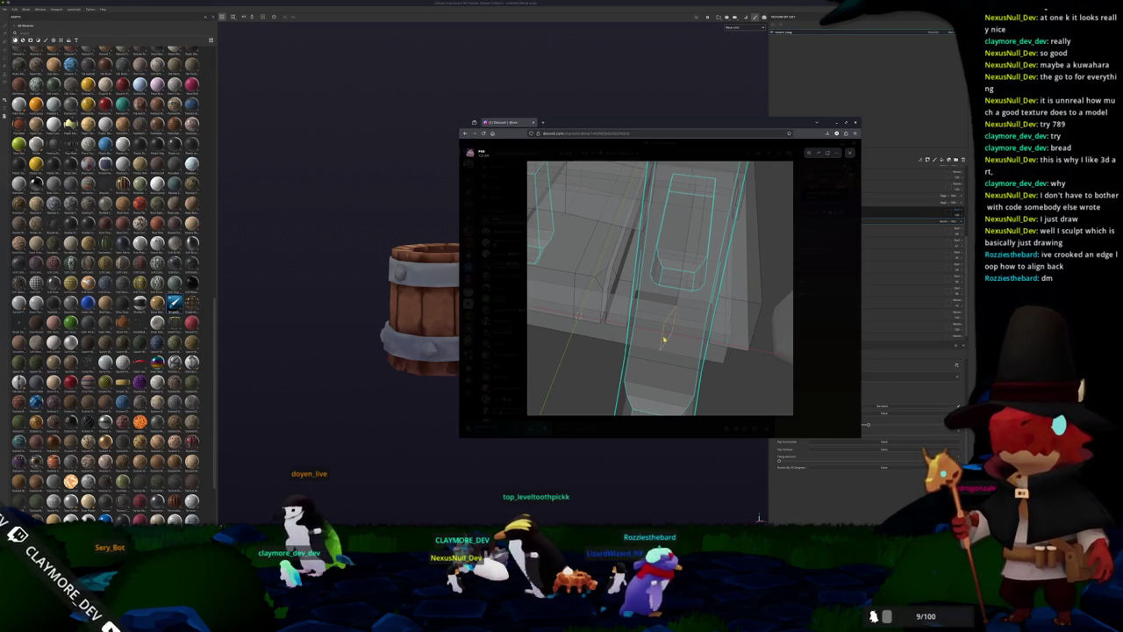
Close the Discord mesh screenshot window to bring Substance Painter back to the front.
key(alt+Tab)
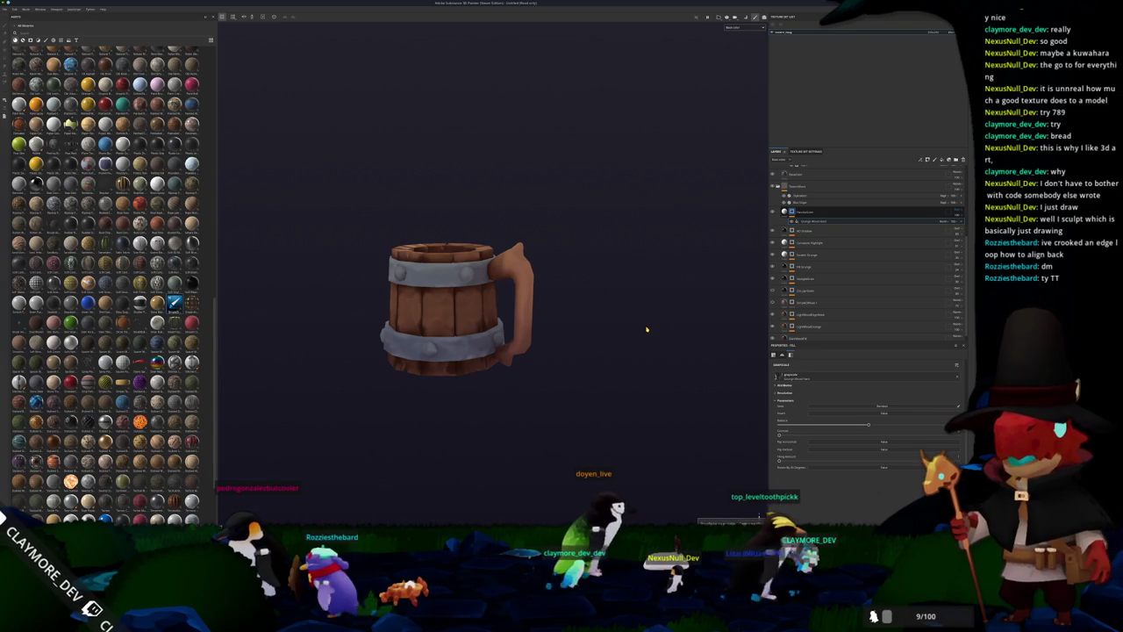
Zoom and orbit around the tankard to inspect its rim and sides.
scroll(646, 323, up, 2)
scroll(641, 281, up, 2)
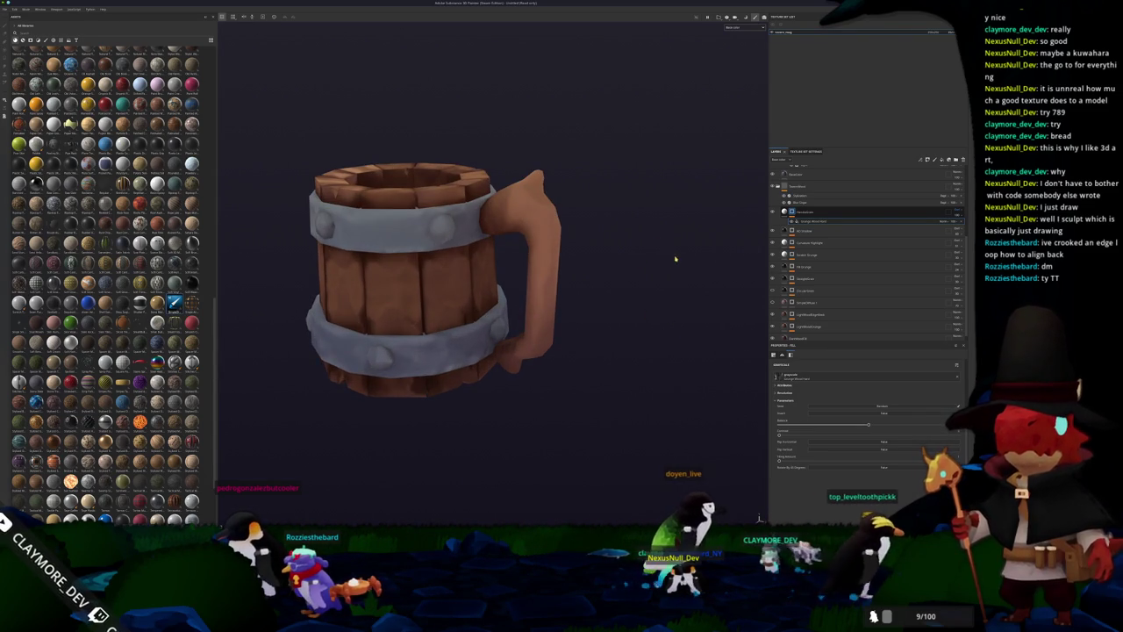
alt+drag(677, 269, 655, 298)
alt+drag(726, 361, 612, 284)
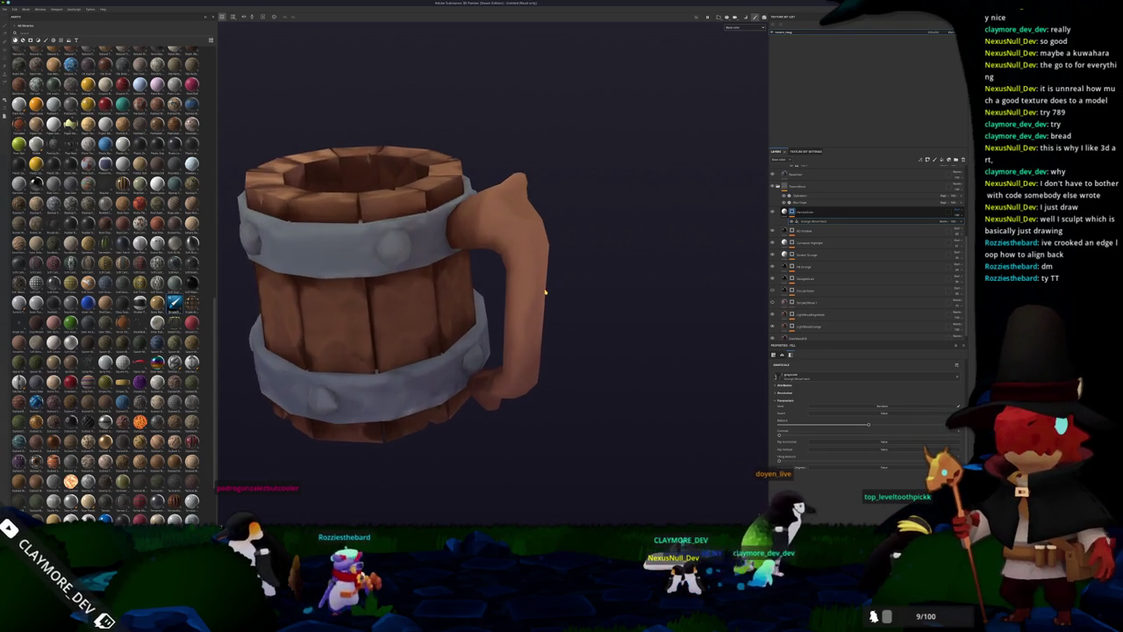
scroll(611, 284, up, 3)
scroll(530, 259, down, 3)
mouse_move(530, 259)
alt+mouse_down()
mouse_move(369, 321)
mouse_move(639, 328)
mouse_move(719, 268)
alt+mouse_up()
scroll(606, 319, up, 3)
scroll(653, 303, down, 3)
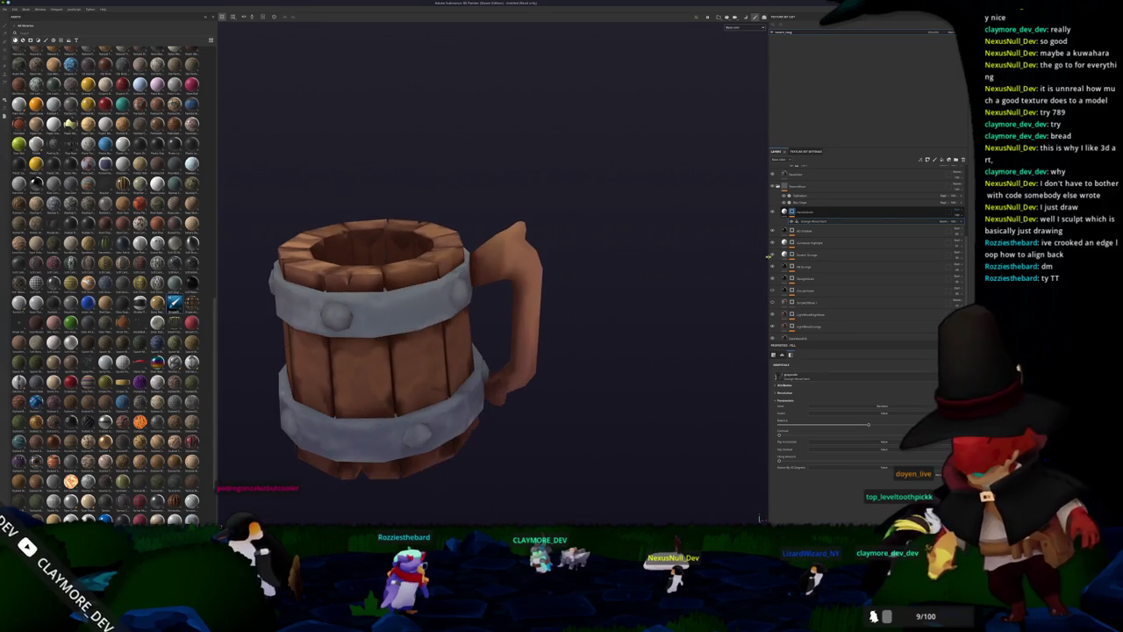
Set the wood fill layer's projection to Tri-planar, then switch it to another projection mode.
click(809, 222)
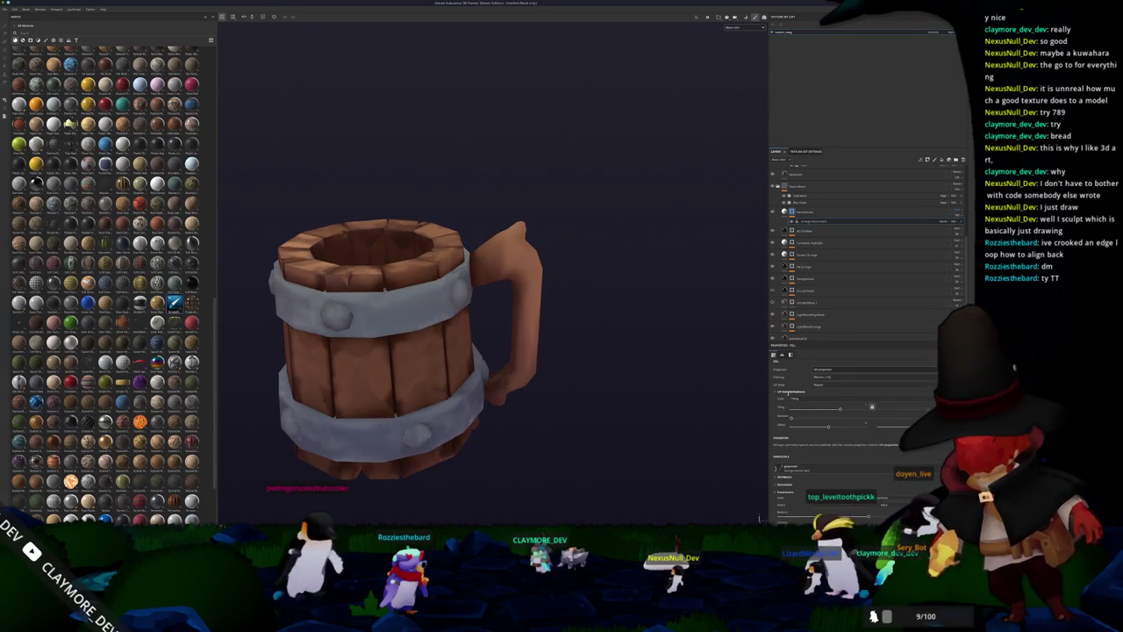
click(829, 374)
click(823, 391)
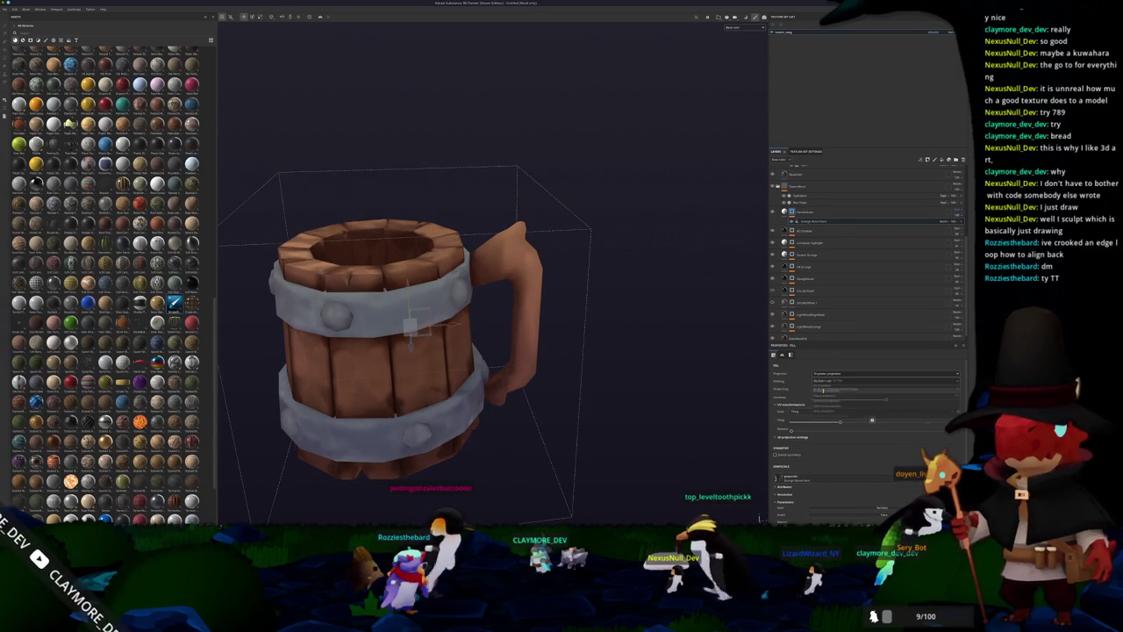
click(816, 377)
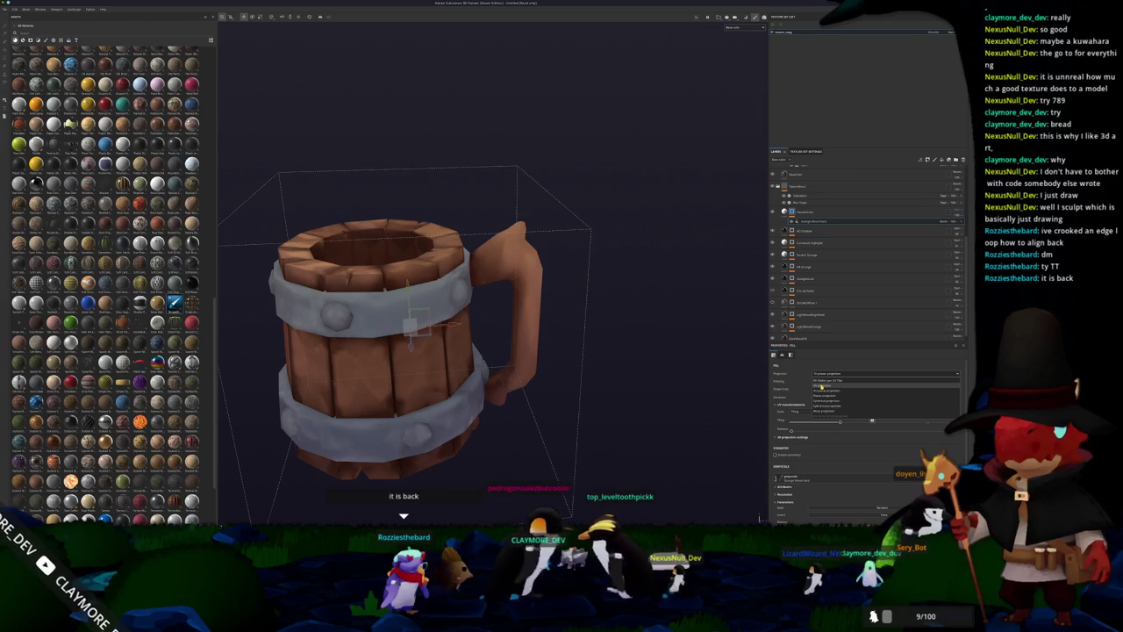
click(820, 384)
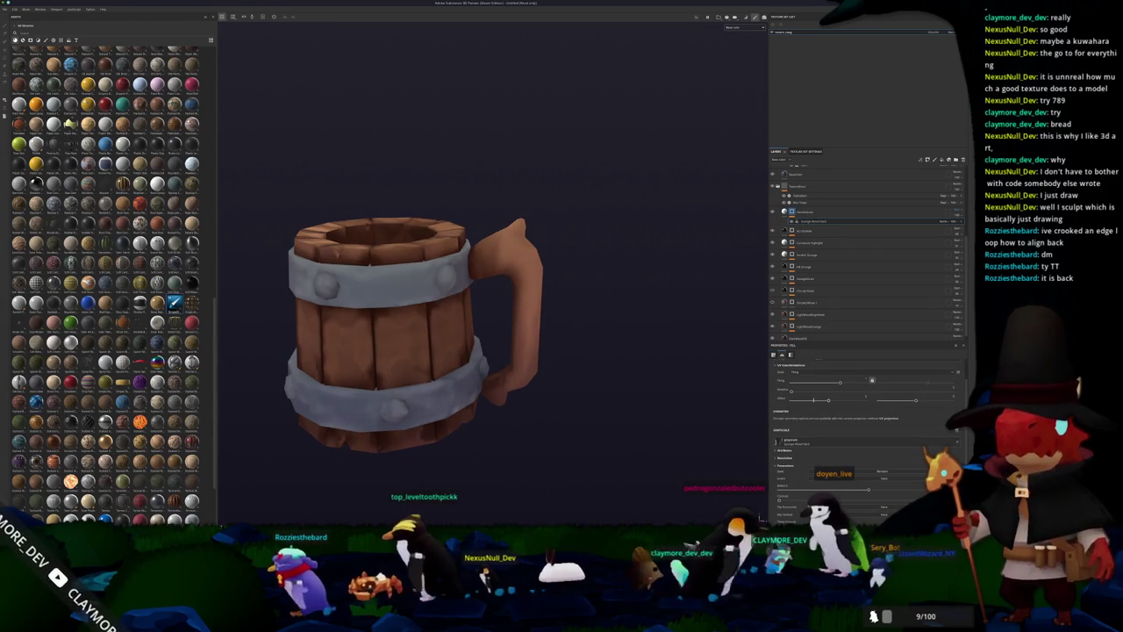
key(alt+Tab)
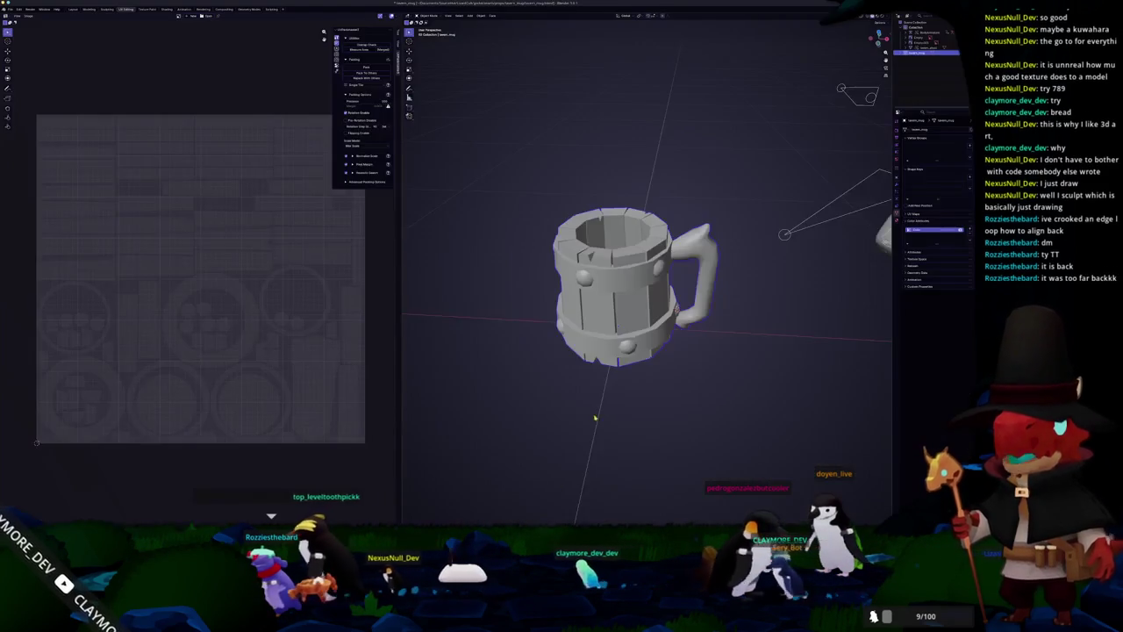
Enter Edit Mode on the tankard with the N sidebar shown, then select and deselect a rim face.
key(Tab)
key(alt+a)
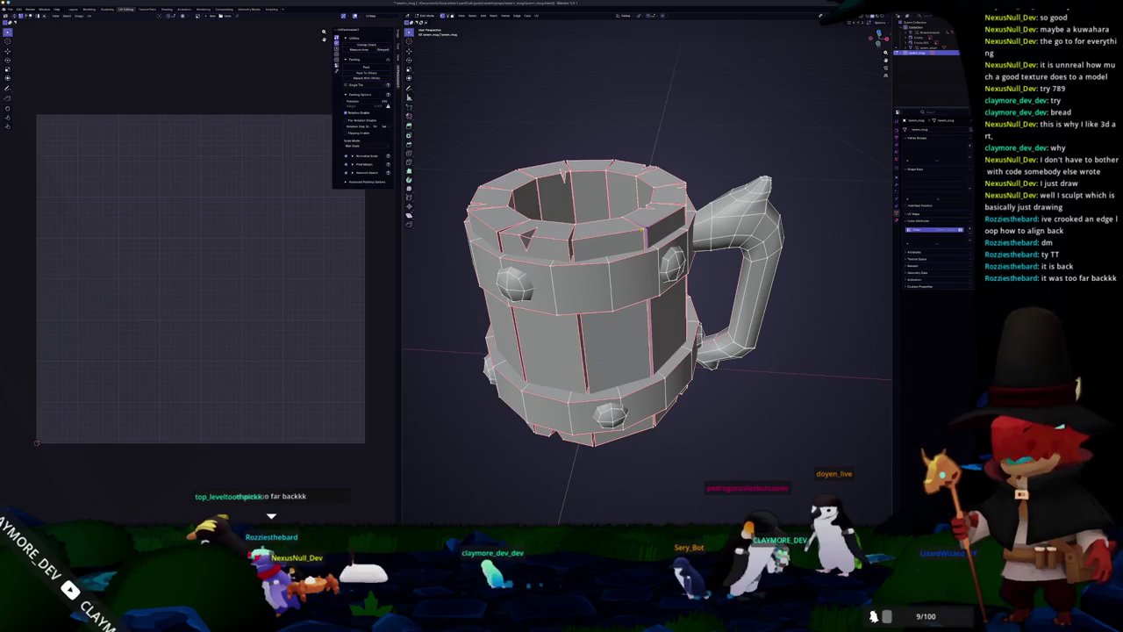
key(n)
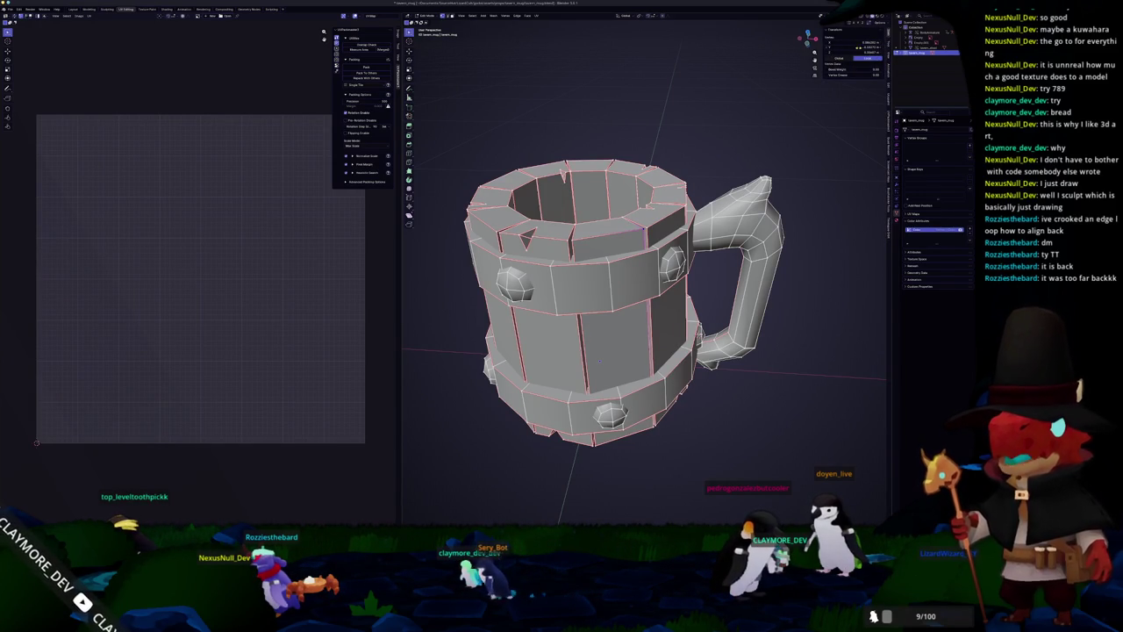
middle_drag(599, 360, 598, 362)
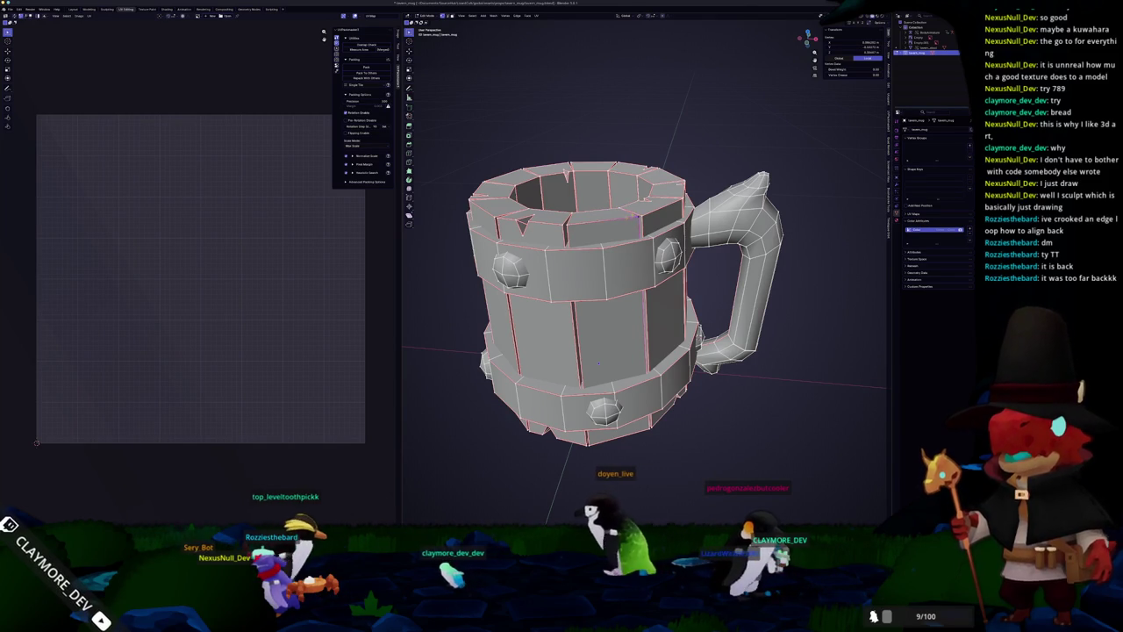
click(604, 214)
key(alt+a)
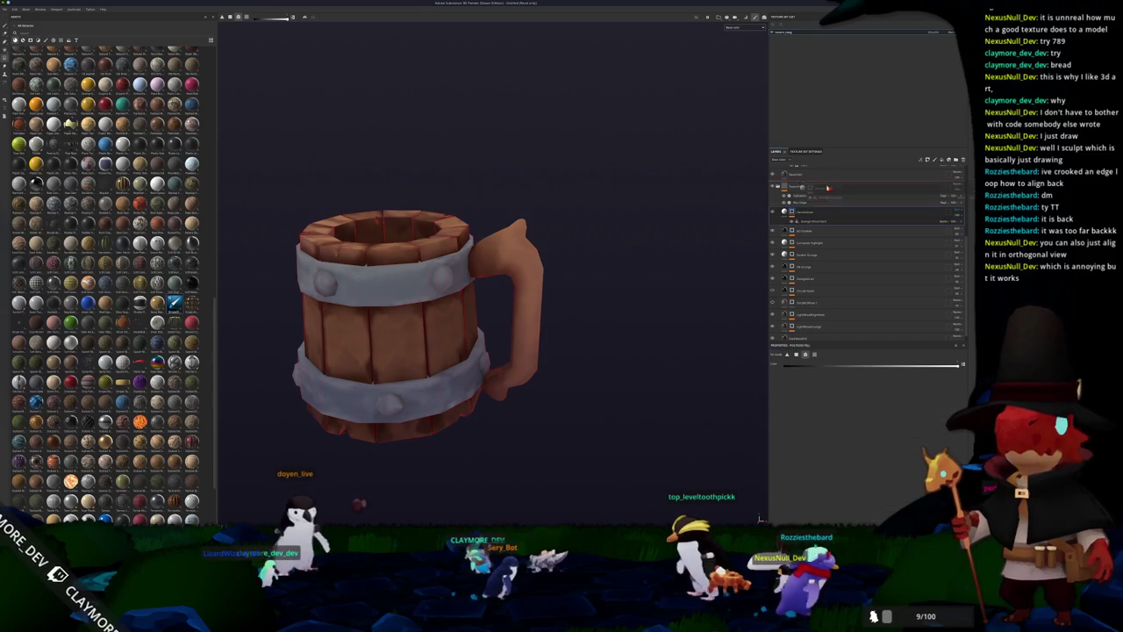
Move the polygon-masked layer above the folder and lower the wood fill's tiling slightly.
drag(812, 222, 816, 197)
click(816, 197)
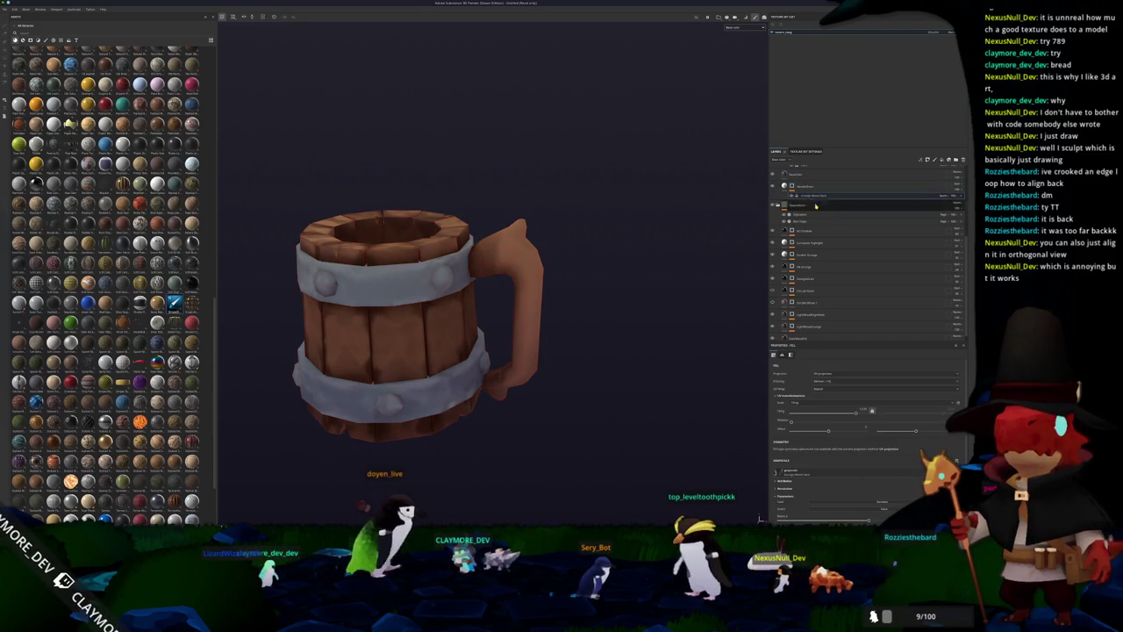
drag(856, 412, 826, 413)
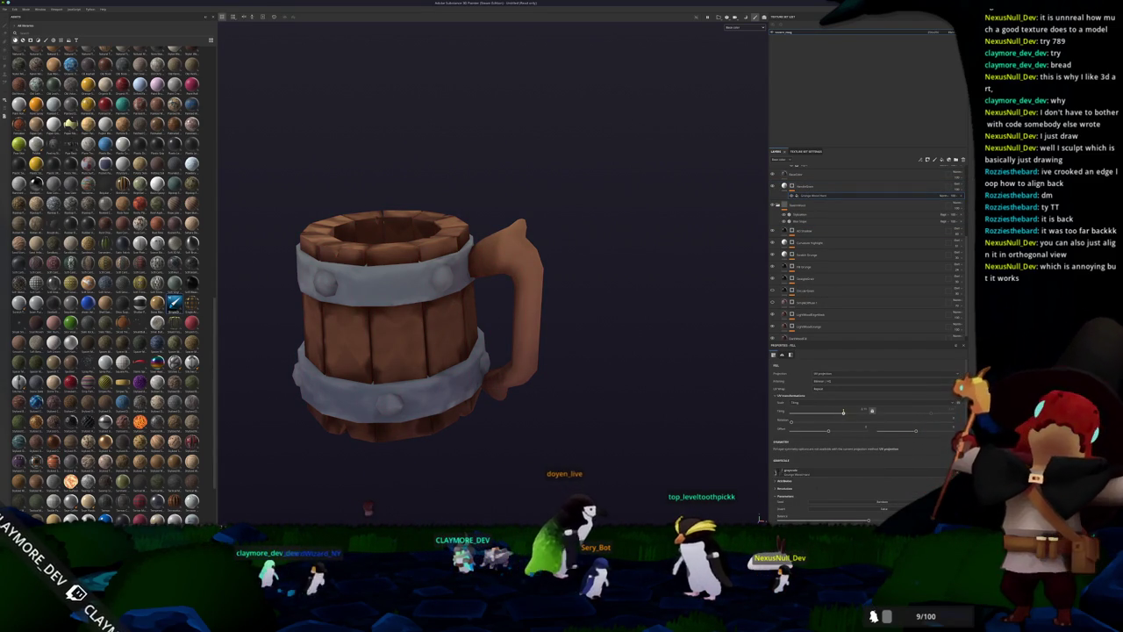
drag(806, 184, 806, 203)
click(803, 196)
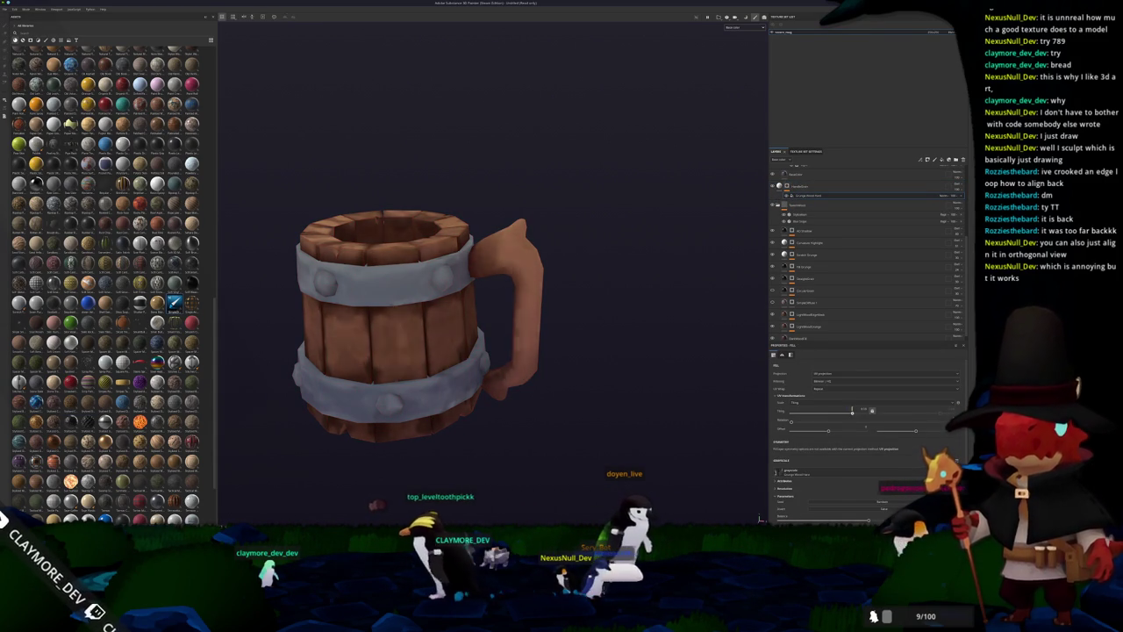
drag(854, 409, 844, 410)
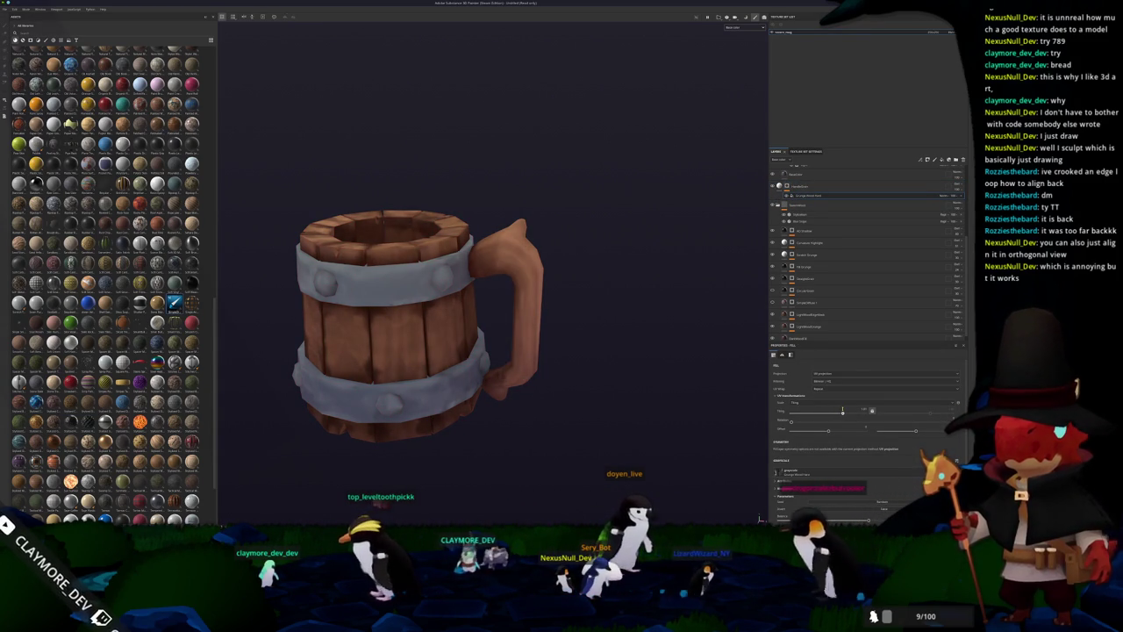
Add an effect to the top layer from its context menu and change its blend mode.
alt+drag(632, 375, 411, 343)
alt+drag(304, 344, 544, 347)
right_click(786, 186)
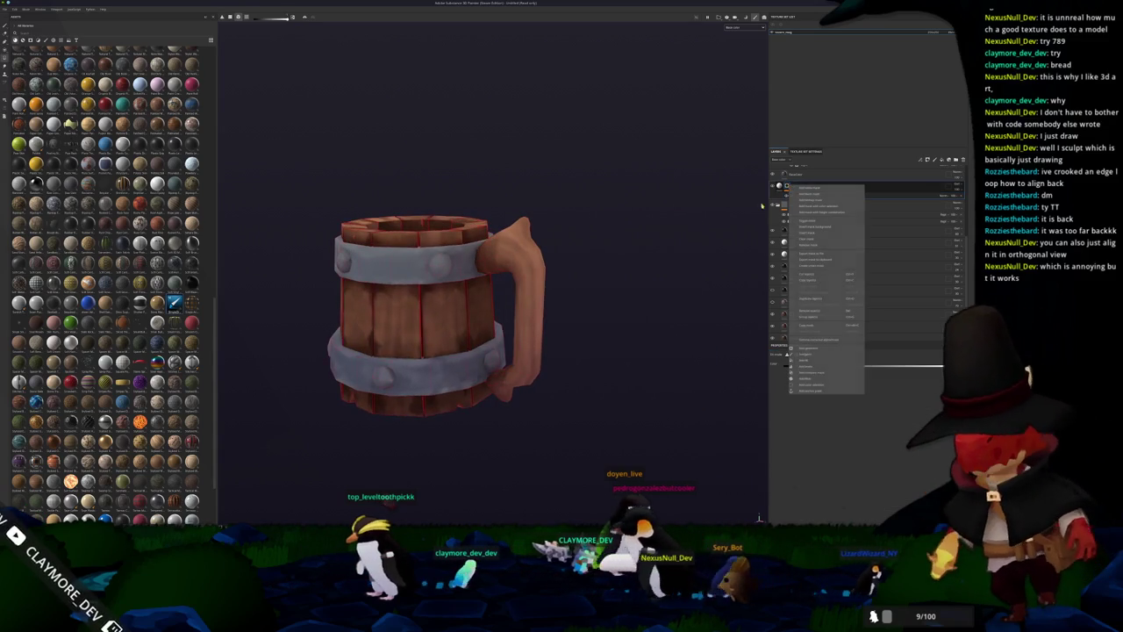
click(808, 360)
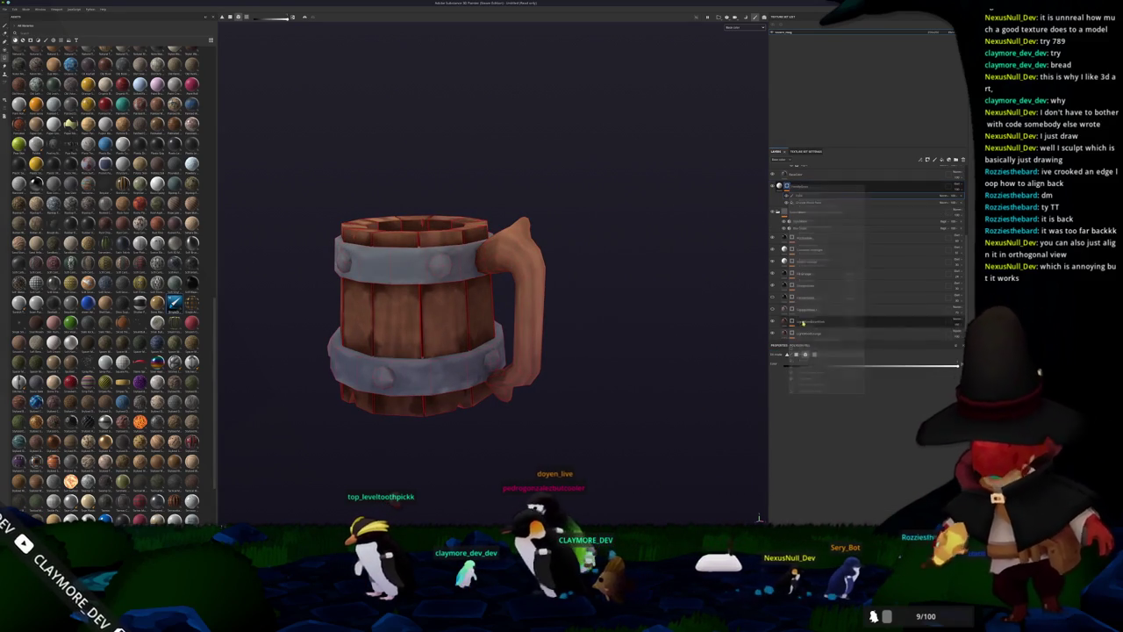
click(948, 194)
click(946, 223)
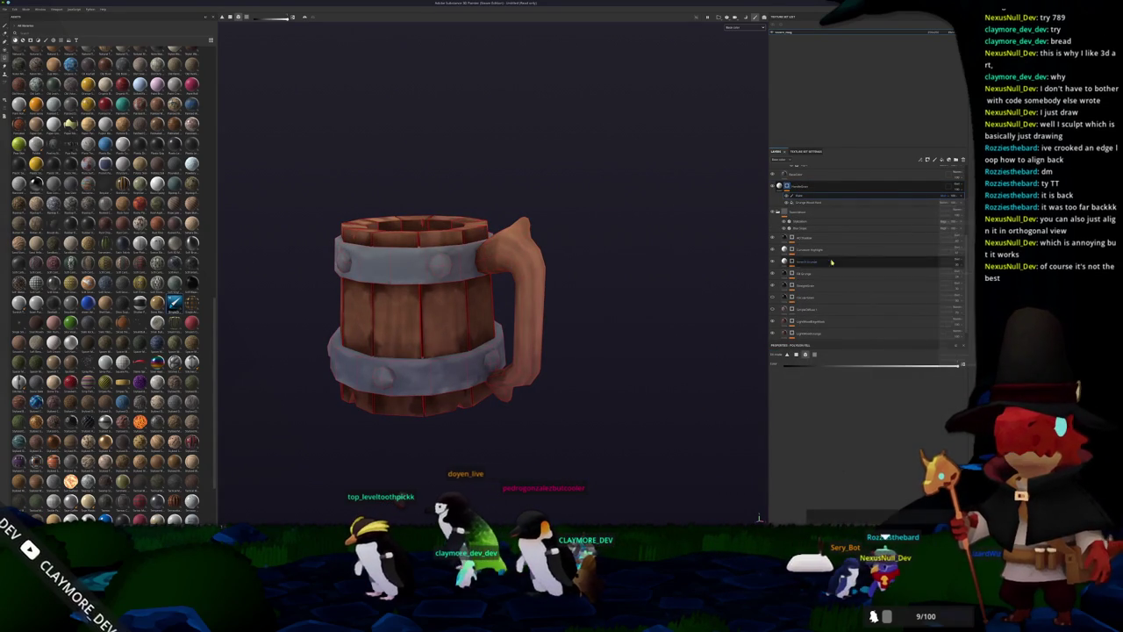
scroll(659, 326, down, 5)
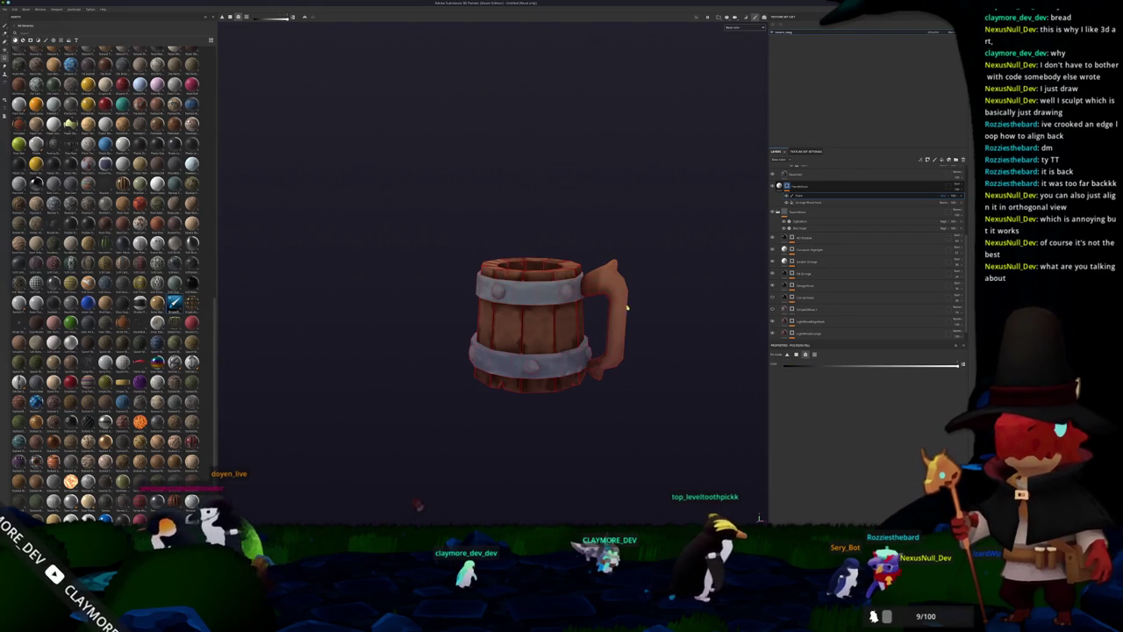
Select the wood fill layer and zoom in on the mug's rim.
click(819, 261)
mouse_move(691, 295)
alt+mouse_down()
mouse_move(613, 326)
mouse_move(656, 324)
alt+mouse_up()
scroll(661, 327, up, 2)
scroll(662, 314, up, 2)
scroll(649, 307, up, 2)
scroll(655, 308, up, 1)
scroll(654, 308, down, 3)
mouse_move(649, 308)
alt+mouse_down()
mouse_move(629, 351)
mouse_move(657, 314)
alt+mouse_up()
Save the Painter project as 'mug' in the destination folder.
key(ctrl+s)
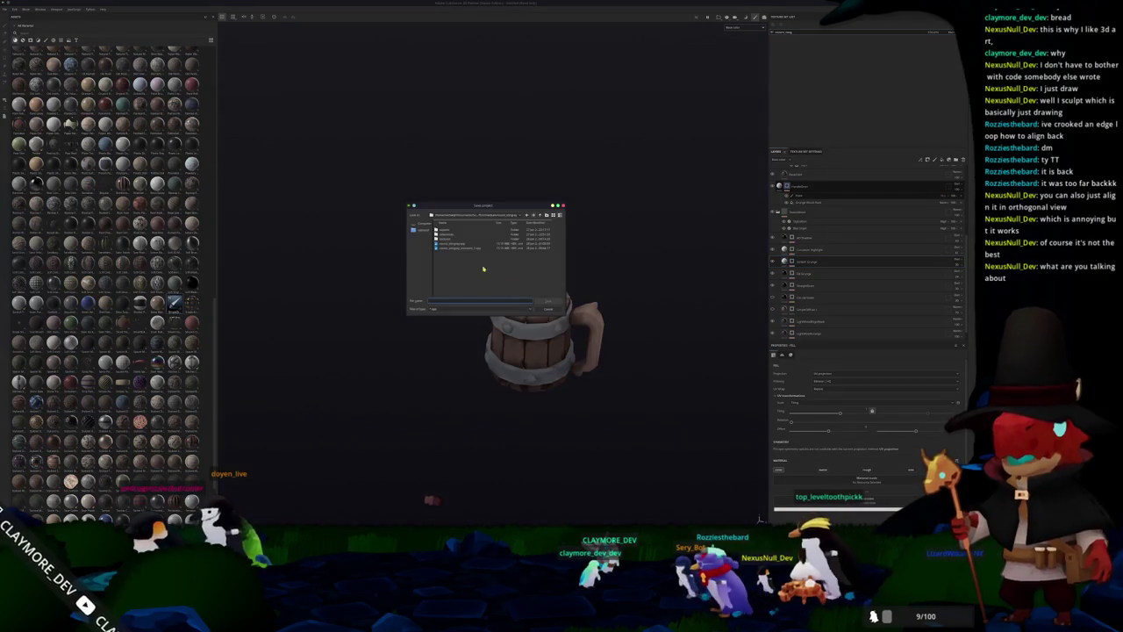
double_click(508, 253)
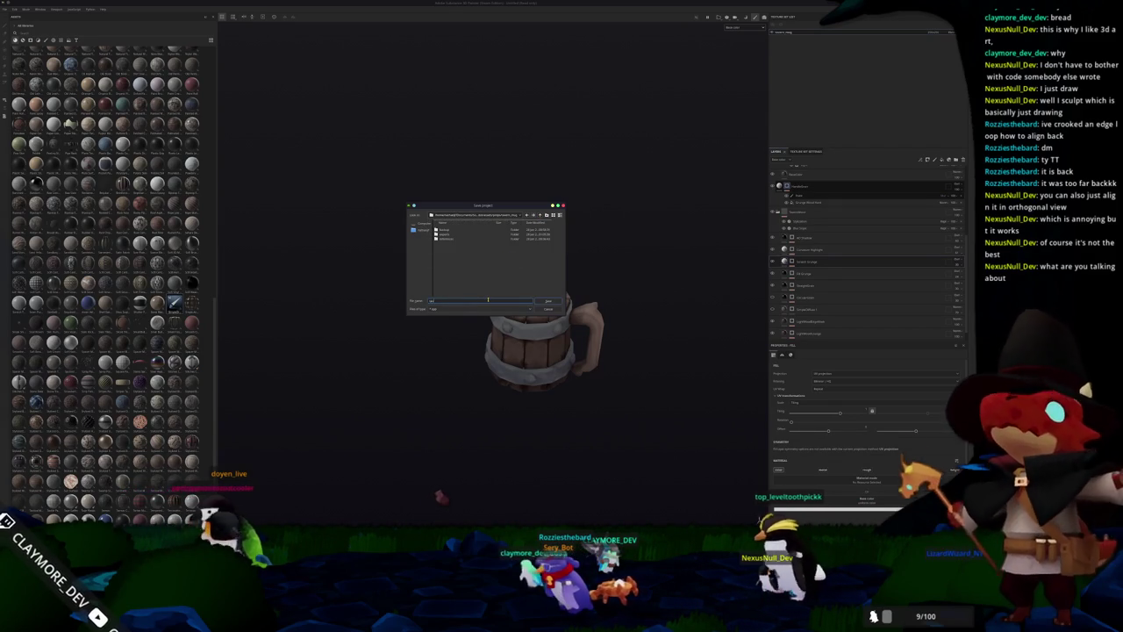
text(mug)
key(Return)
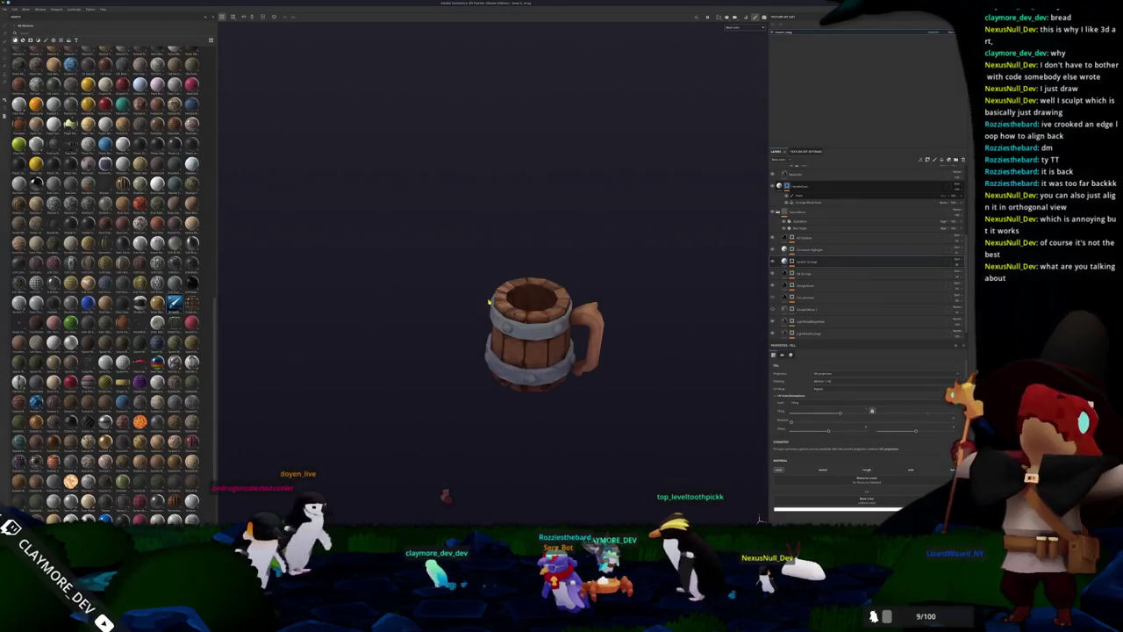
Bring up the Export Textures dialog and its output-folder chooser.
alt+drag(544, 316, 572, 261)
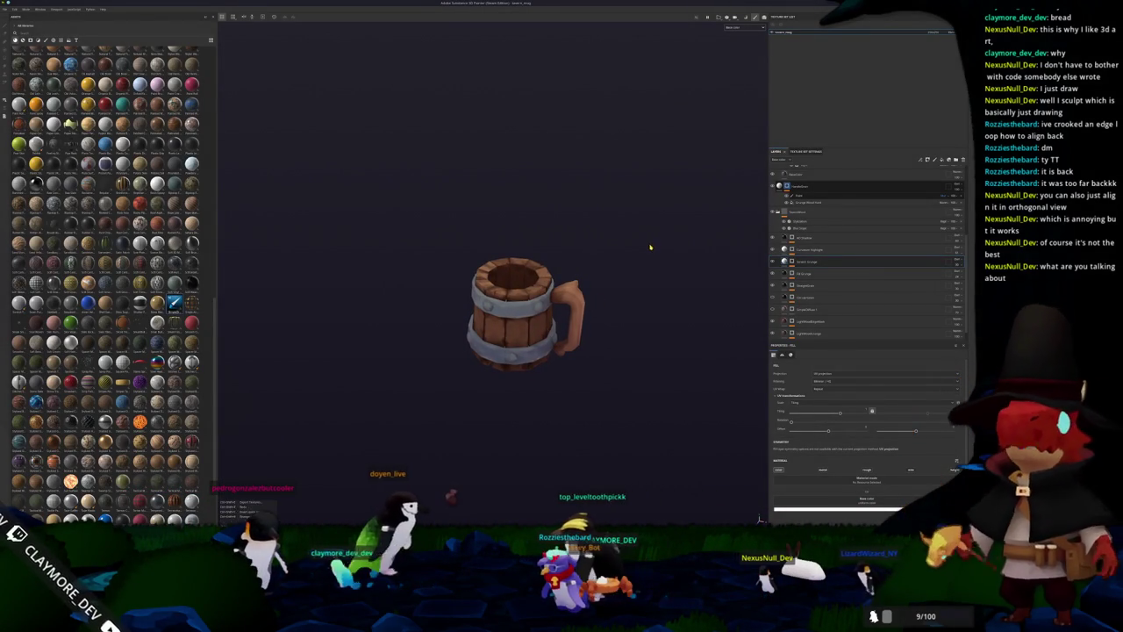
key(ctrl+shift+e)
click(528, 199)
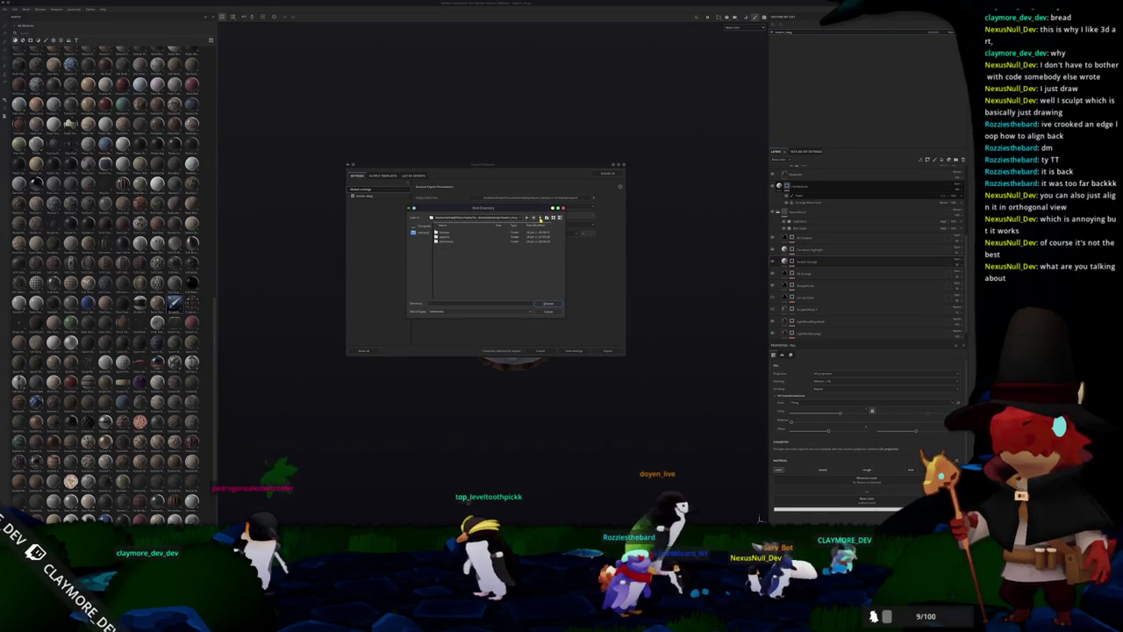
Create a new output folder, select it, and export the mug's textures.
click(549, 219)
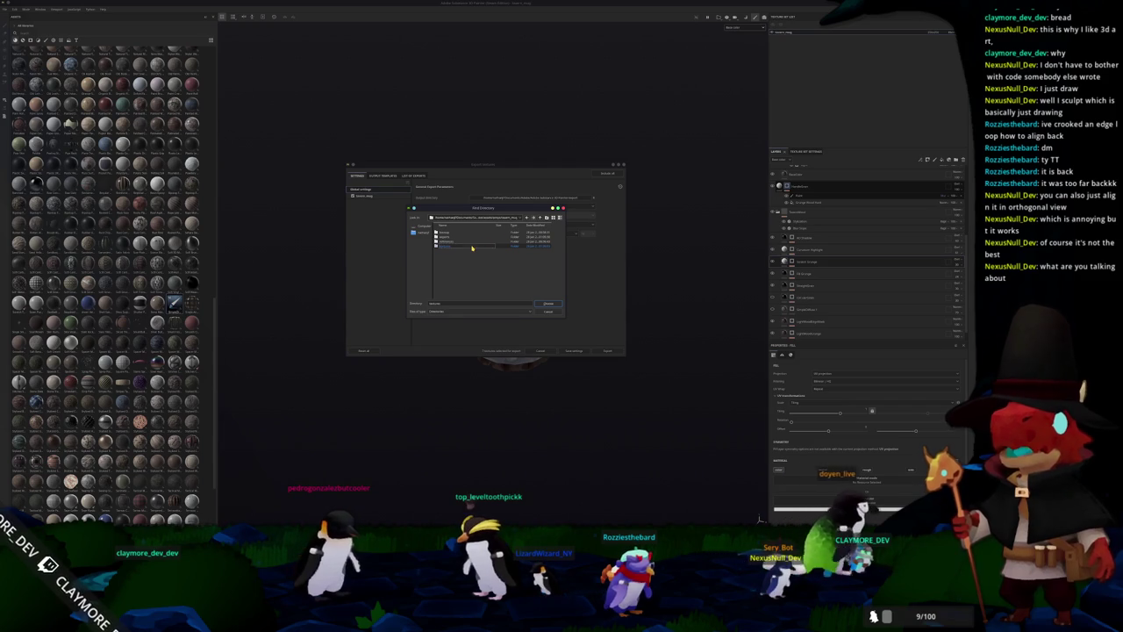
click(549, 304)
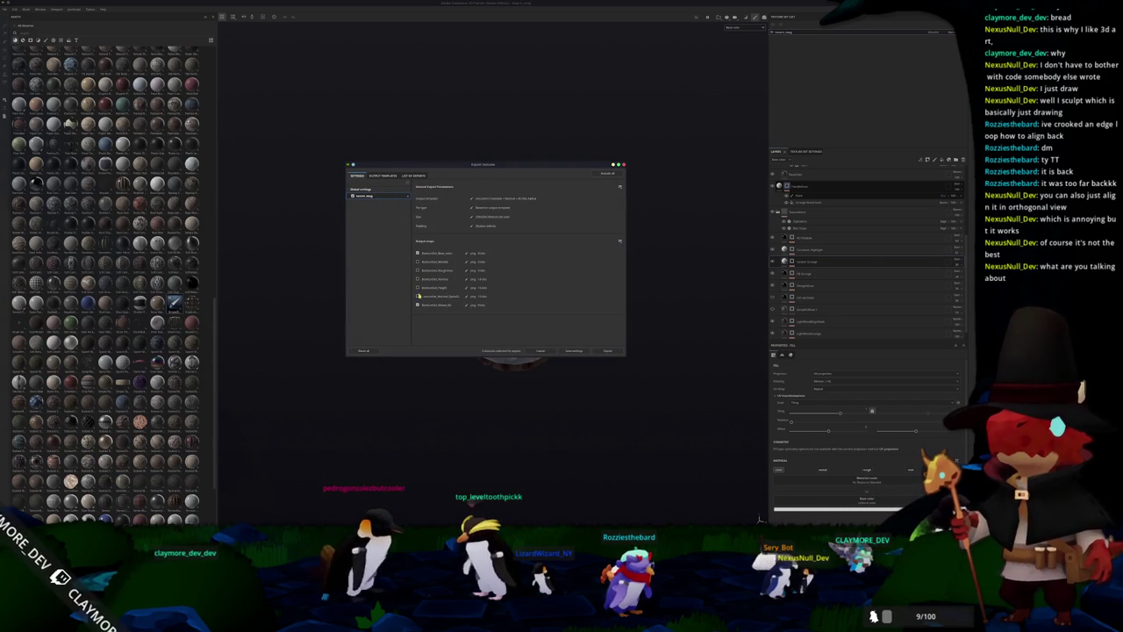
click(602, 351)
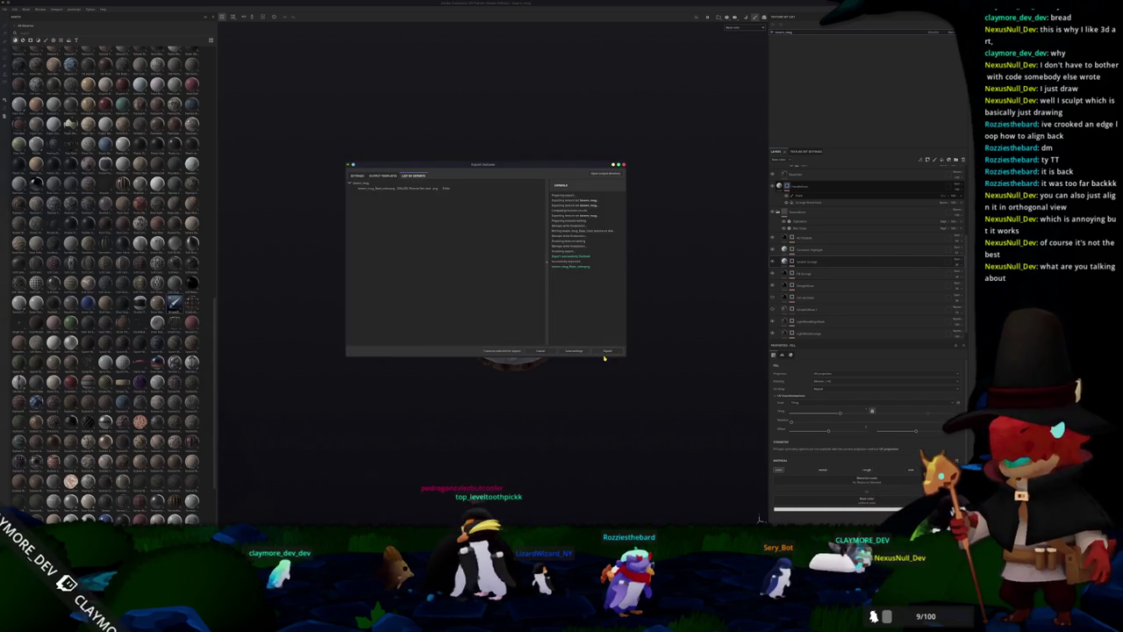
alt+drag(630, 341, 623, 345)
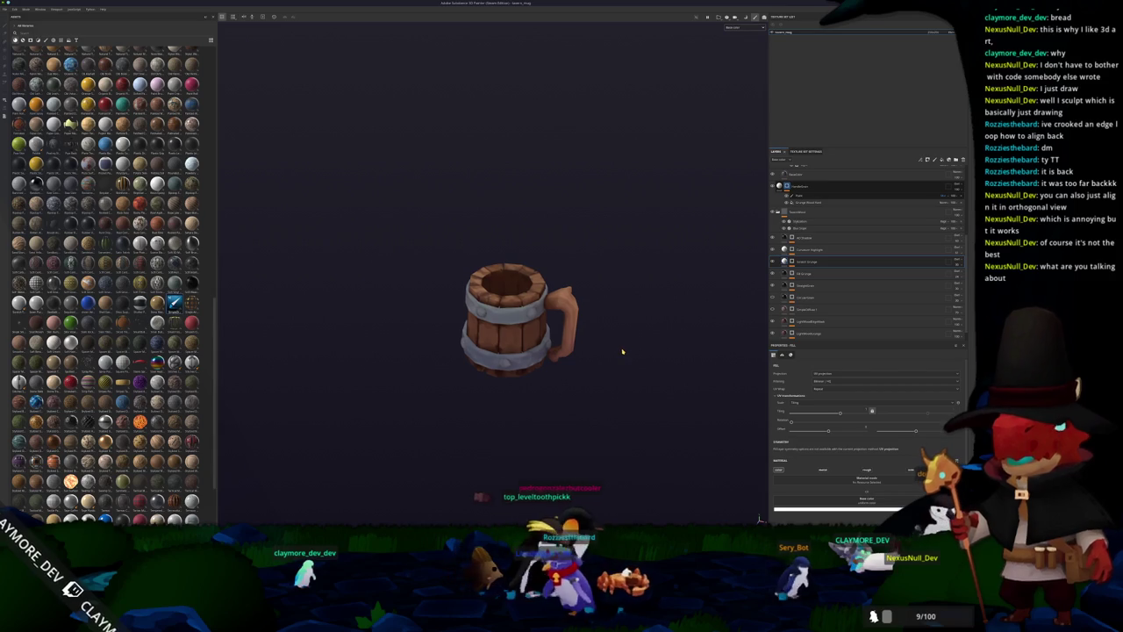
mouse_move(588, 423)
alt+mouse_down()
mouse_move(567, 441)
mouse_move(527, 413)
mouse_move(549, 430)
mouse_move(555, 480)
mouse_move(563, 421)
mouse_move(555, 450)
mouse_move(537, 423)
alt+mouse_up()
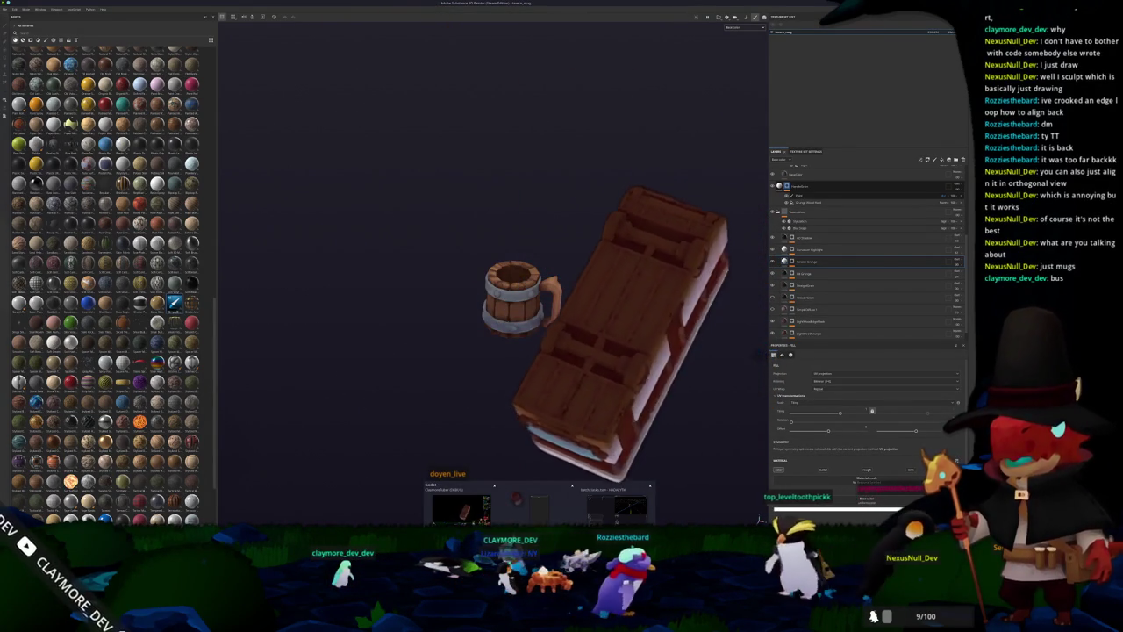
key(alt+Tab)
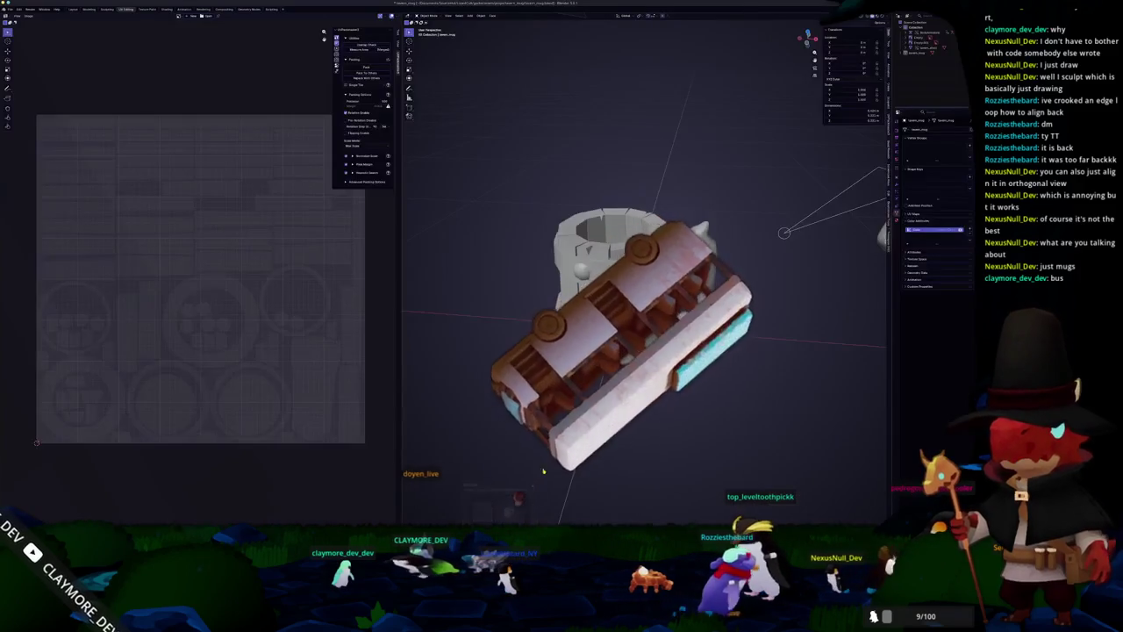
In Shading, connect a Node Wrangler image texture loaded with the exported mug base-colour PNG.
key(KP_Divide)
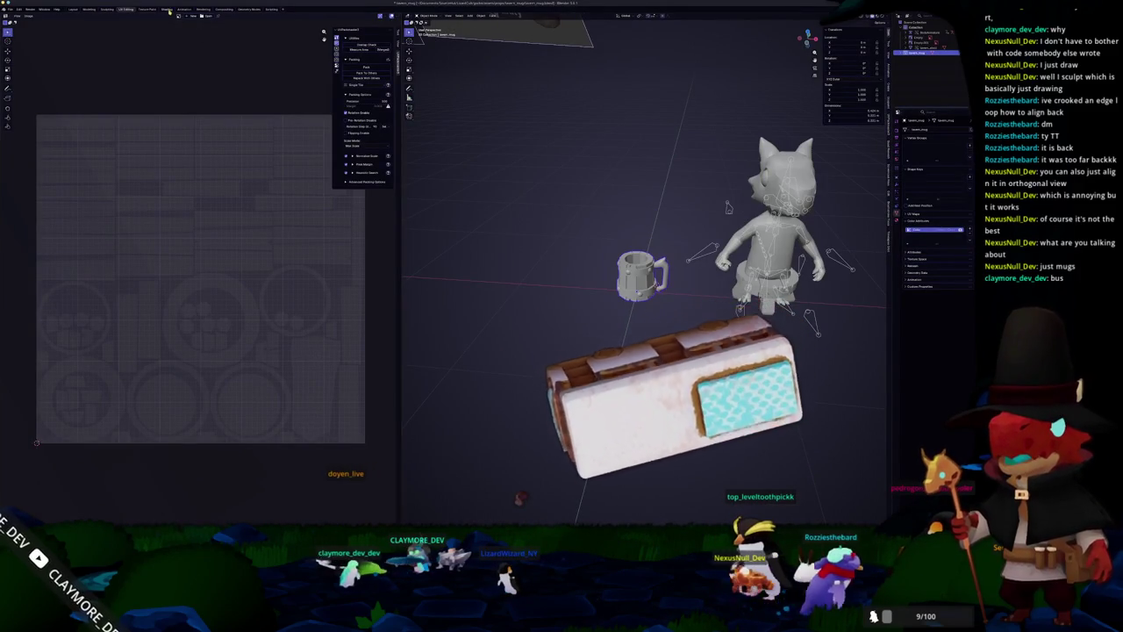
click(166, 9)
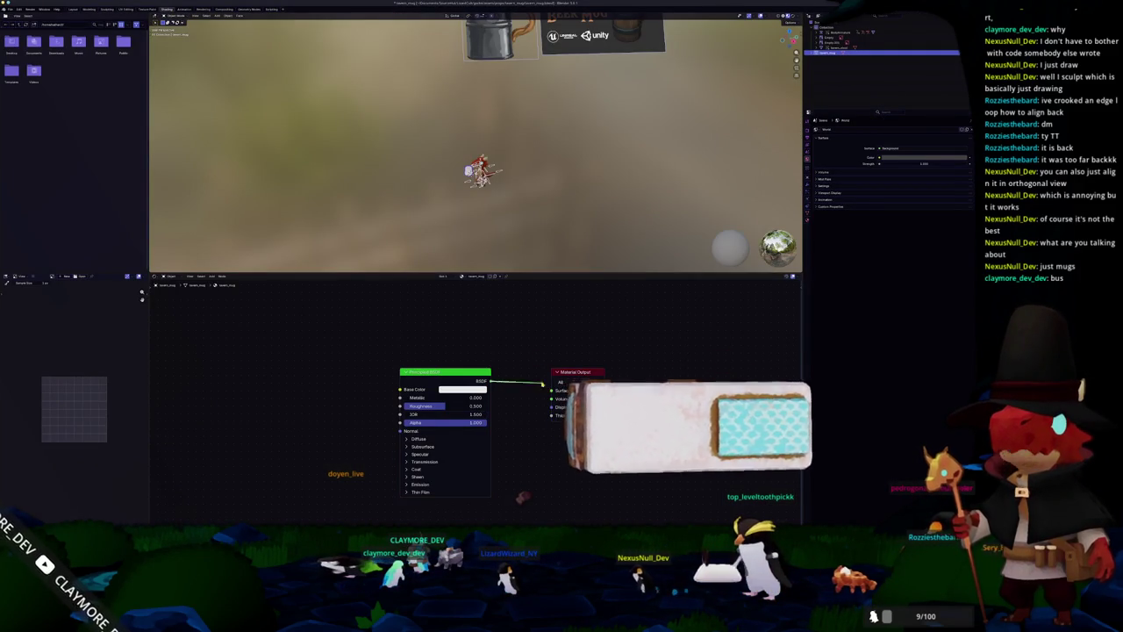
drag(445, 372, 324, 359)
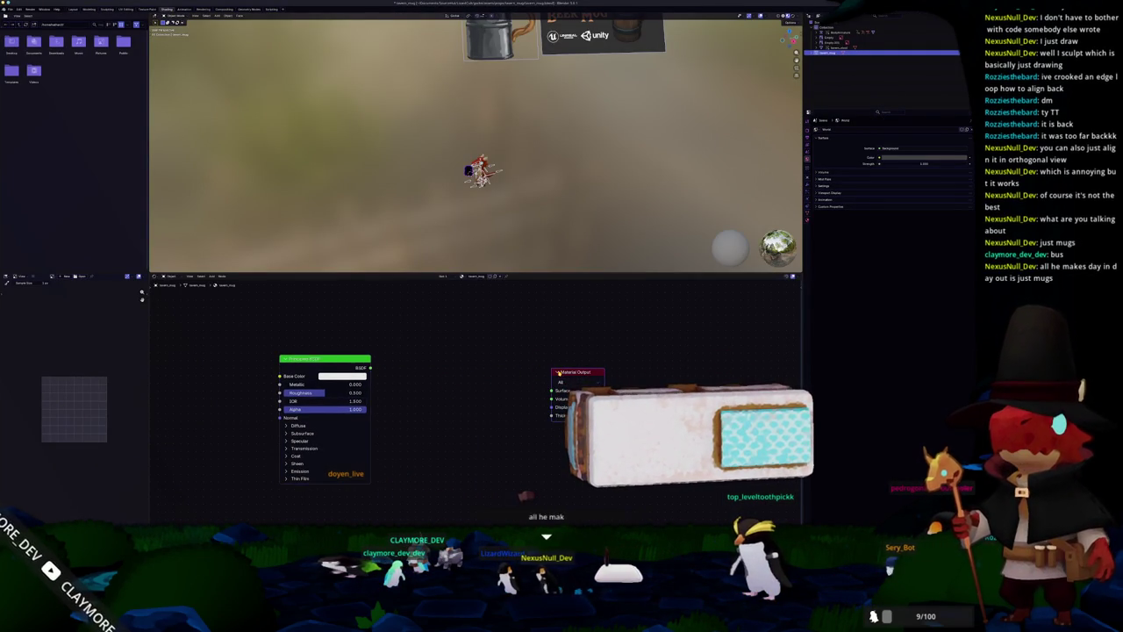
key(ctrl+t)
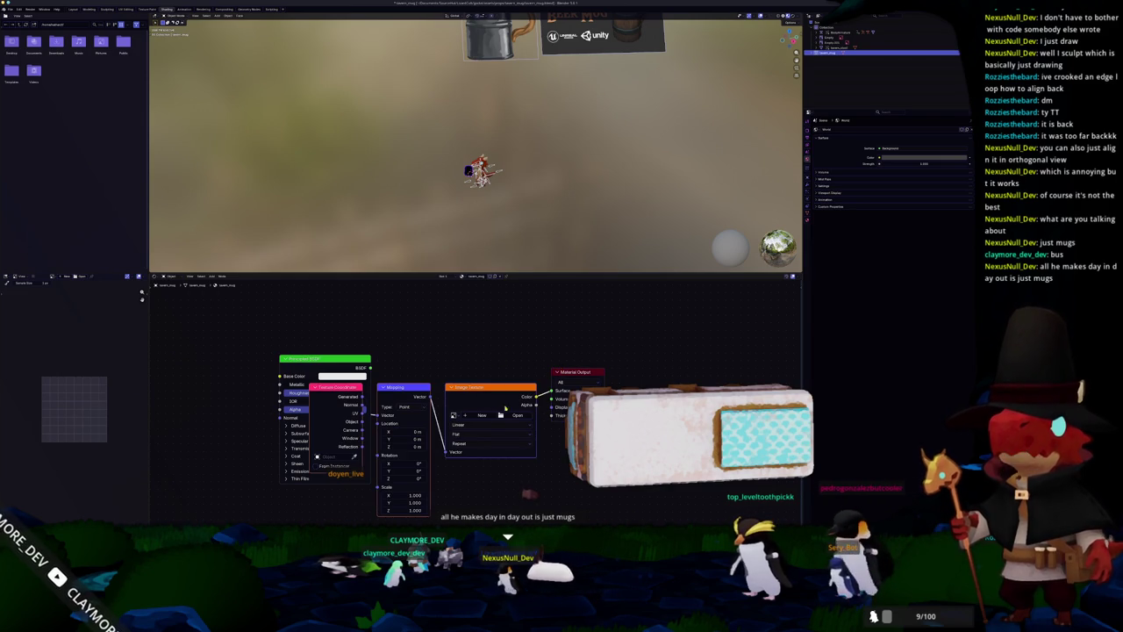
click(514, 416)
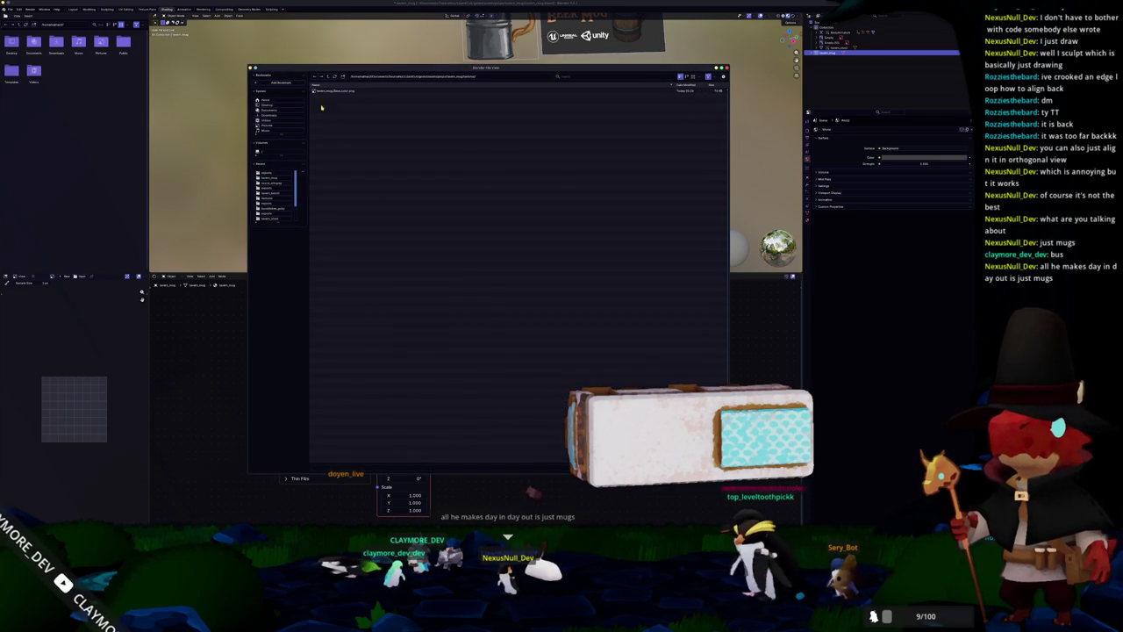
double_click(342, 92)
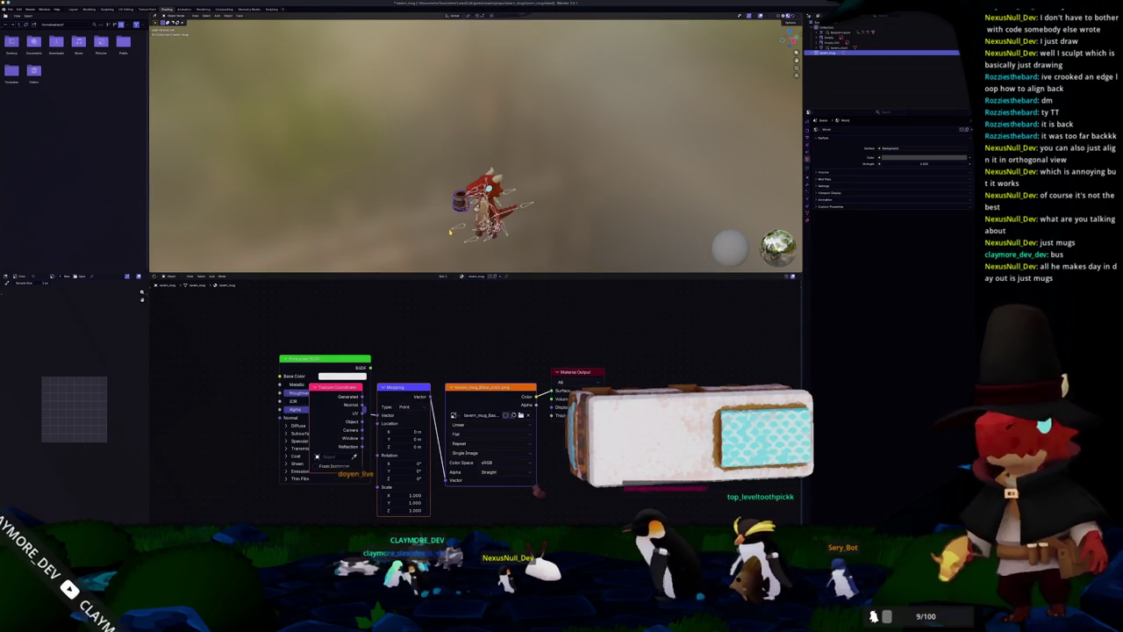
Select the mug and move it to a new position in the side orthographic view.
mouse_move(442, 192)
middle_down()
mouse_move(494, 167)
mouse_move(492, 211)
middle_up()
click(482, 150)
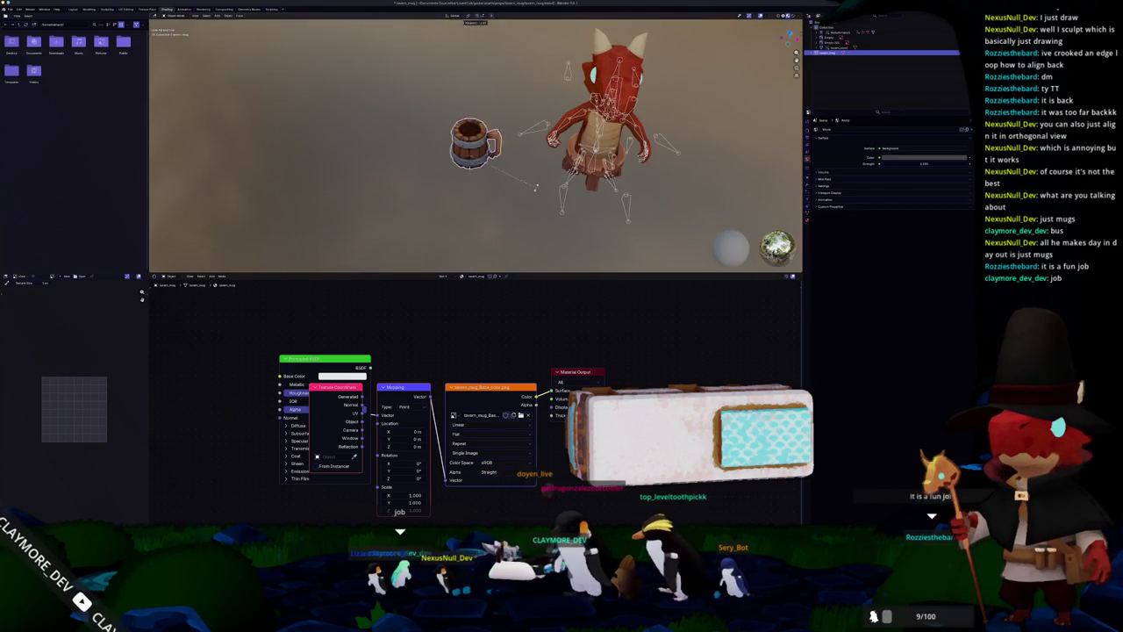
mouse_move(518, 158)
middle_down()
mouse_move(561, 138)
mouse_move(588, 149)
middle_up()
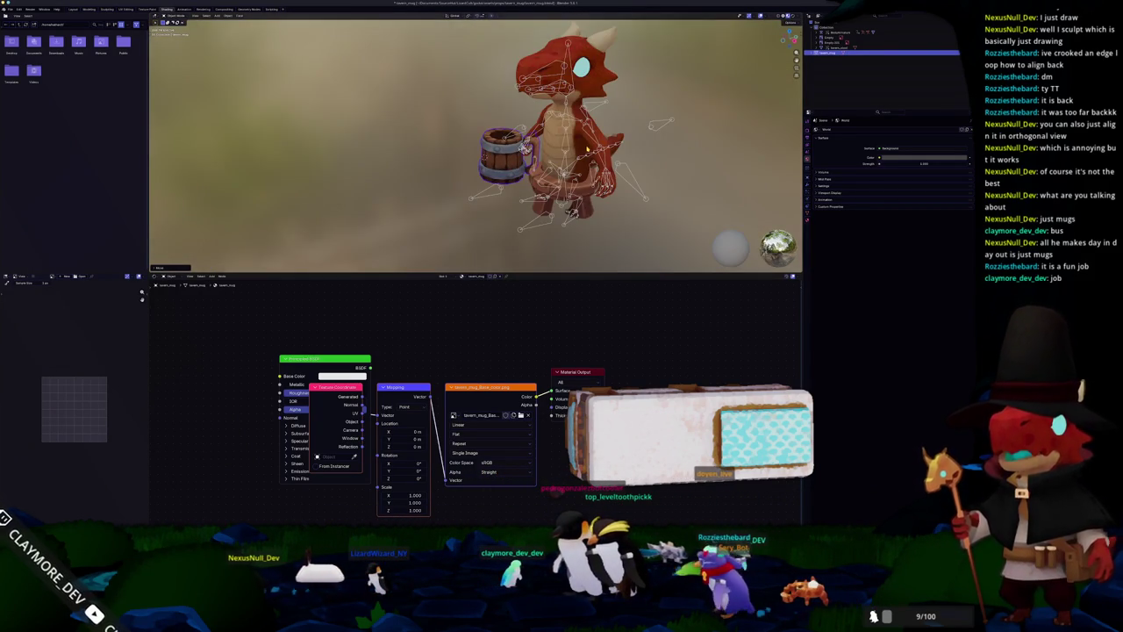
key(KP_3)
key(g)
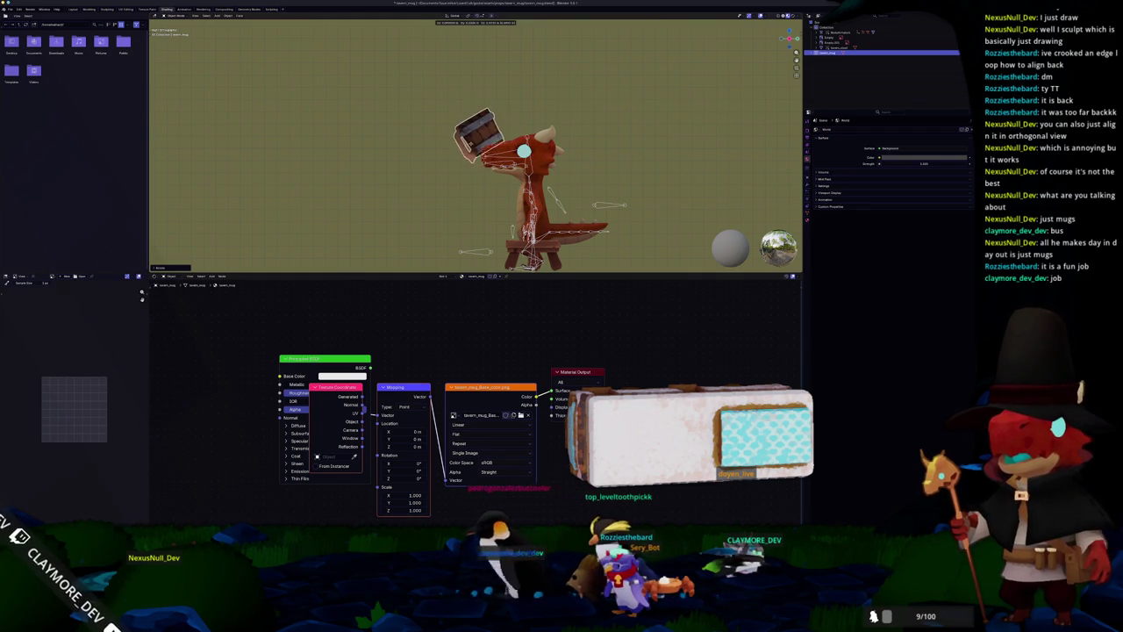
click(491, 215)
mouse_move(490, 215)
middle_down()
mouse_move(534, 246)
mouse_move(499, 224)
middle_up()
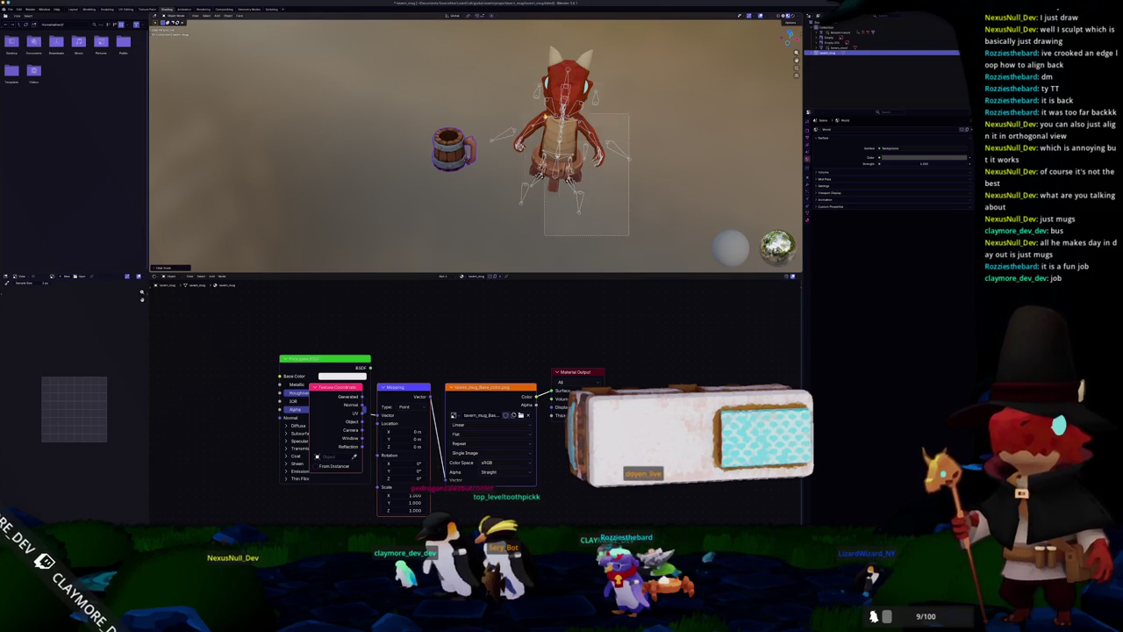
middle_drag(500, 132, 493, 123)
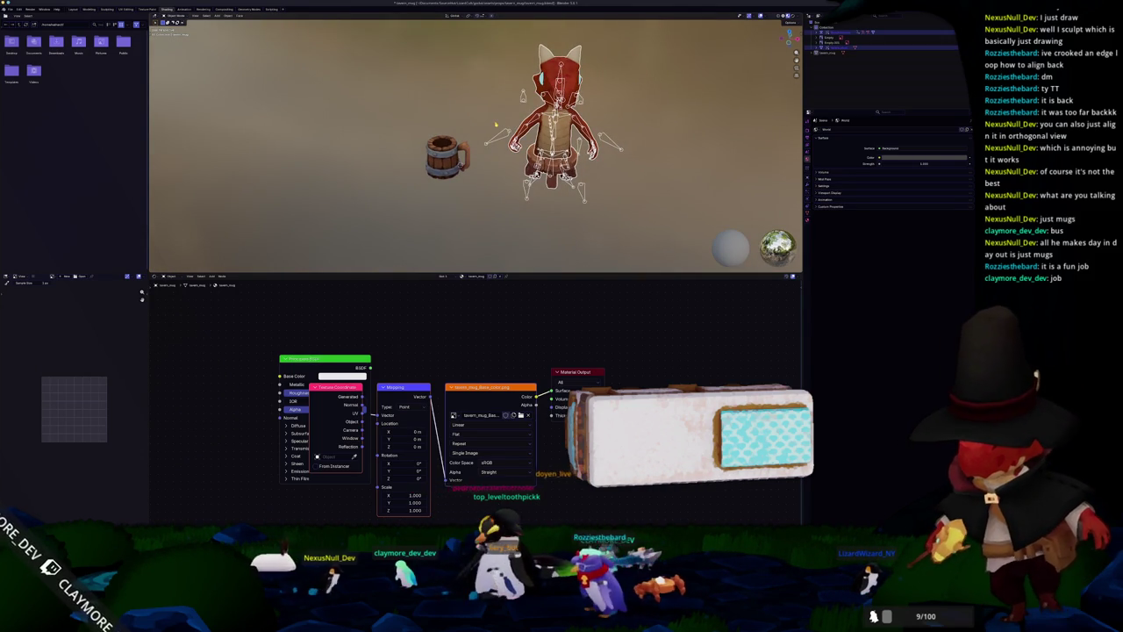
Hide the character mesh and its armature, then reselect the mug.
click(526, 131)
key(h)
click(551, 136)
key(h)
click(443, 158)
Slide the mug along the X axis, then undo a vertical Z move.
key(g)
key(x)
click(460, 164)
mouse_move(460, 164)
middle_down()
mouse_move(665, 158)
mouse_move(647, 145)
middle_up()
scroll(561, 163, up, 3)
key(g)
key(z)
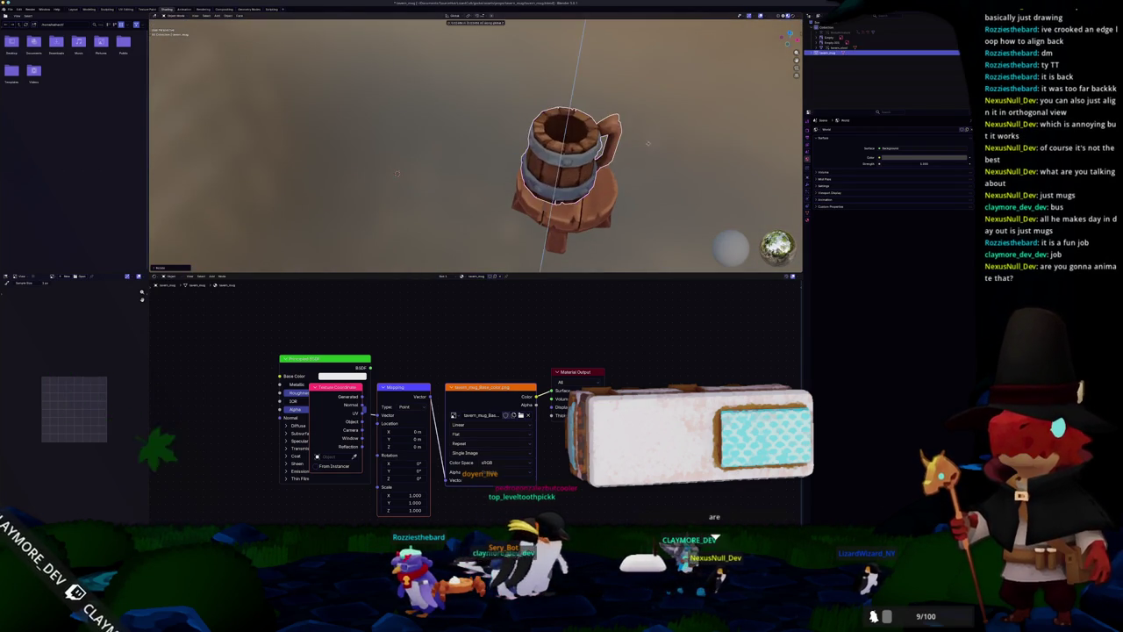
click(648, 145)
middle_drag(657, 186, 645, 182)
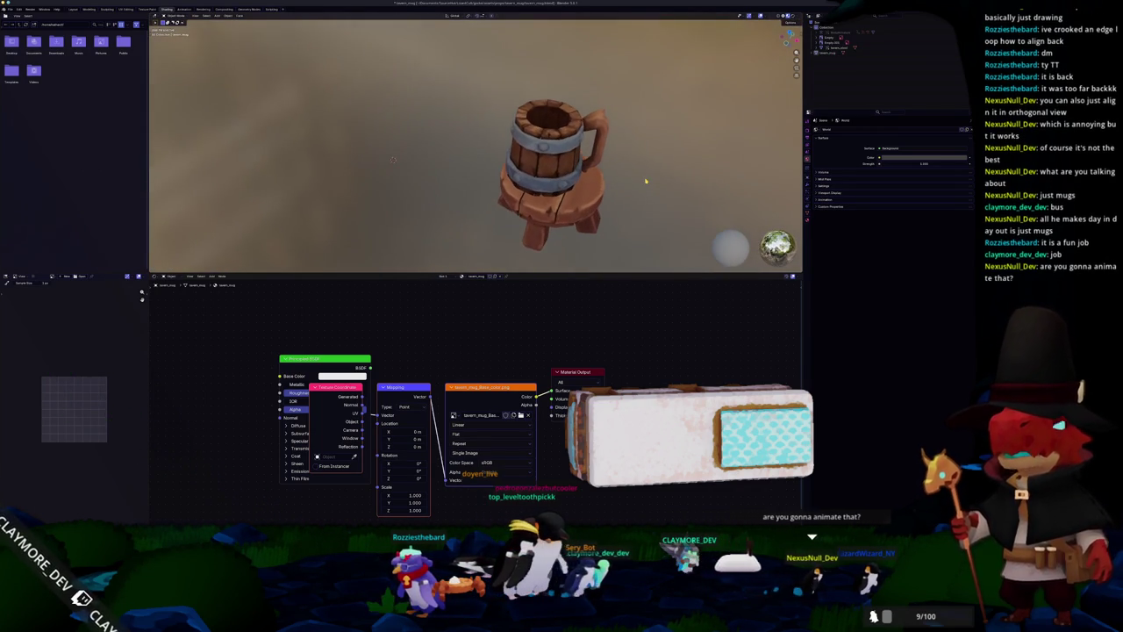
key(ctrl+z)
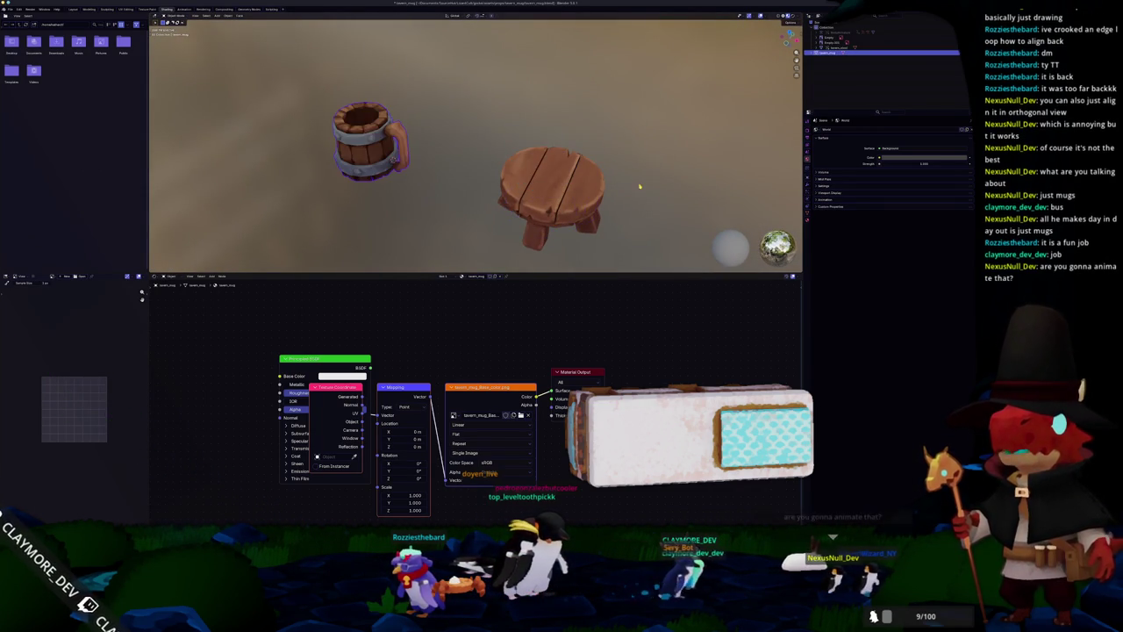
scroll(458, 198, down, 3)
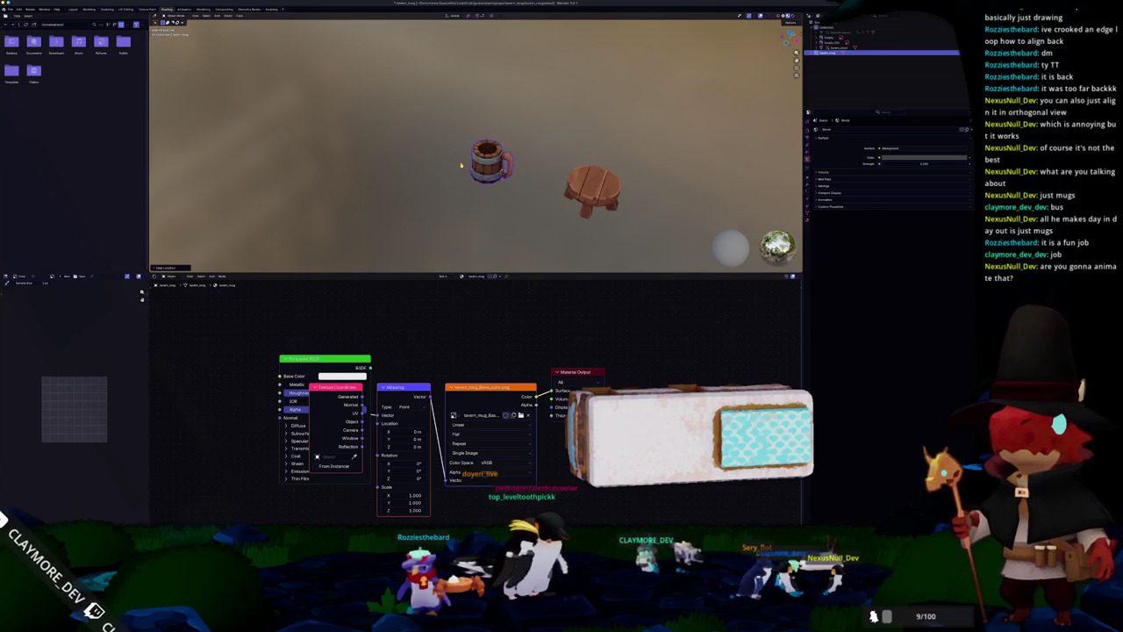
Look down on the mug from above and enlarge the 3D view over the node editor.
key(KP_1)
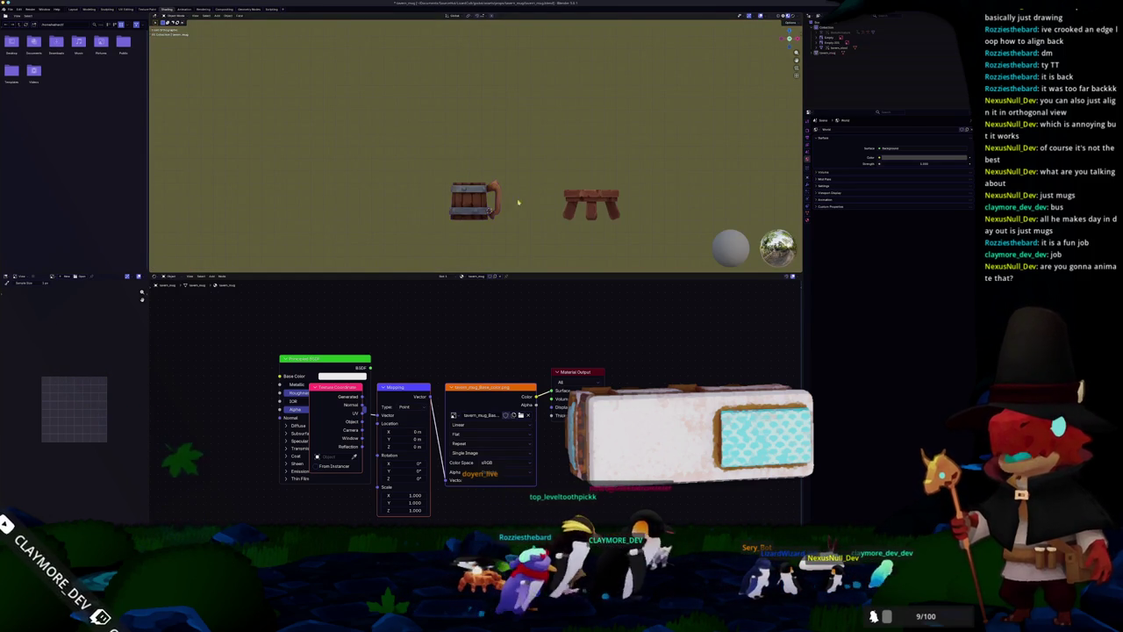
scroll(527, 198, up, 1)
scroll(535, 184, up, 2)
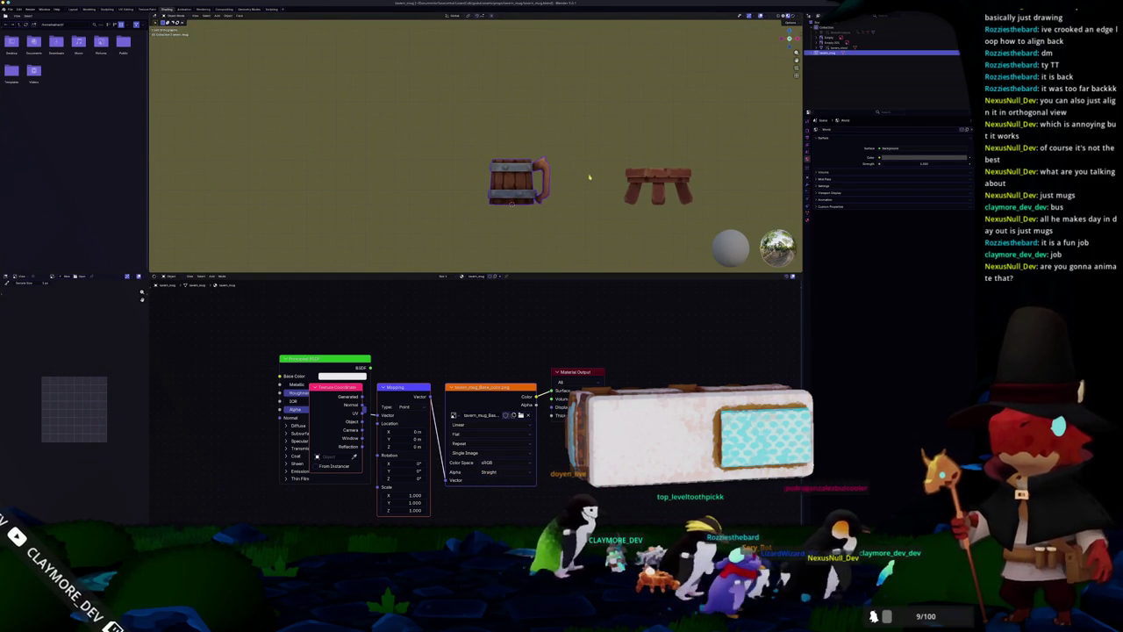
click(665, 186)
mouse_move(665, 186)
middle_down()
mouse_move(618, 201)
mouse_move(581, 178)
middle_up()
drag(531, 275, 539, 399)
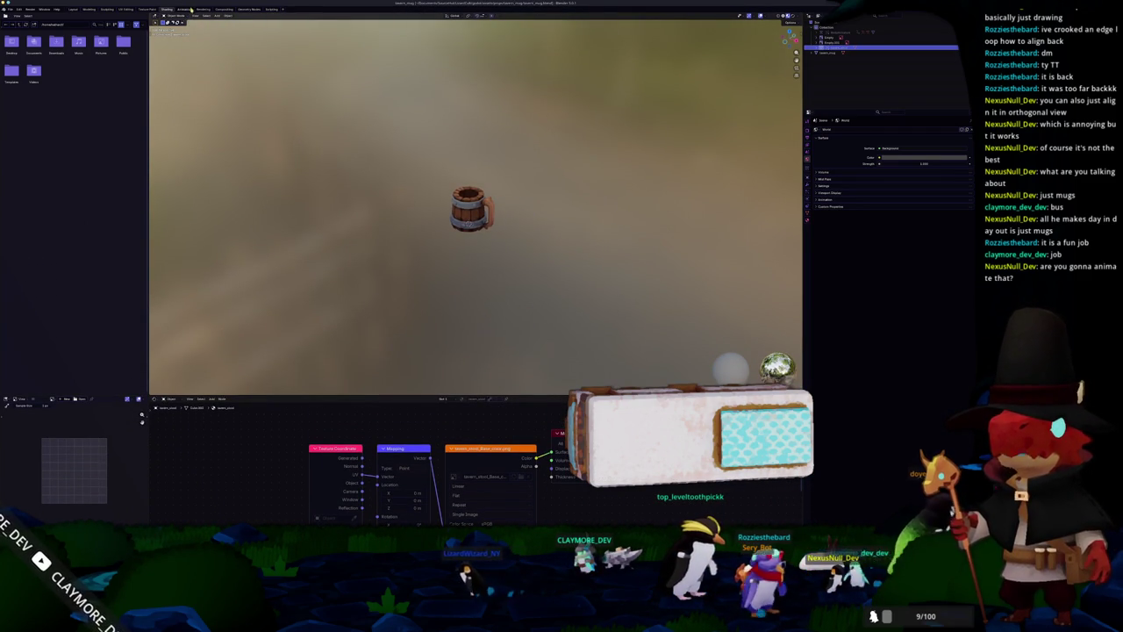
In the Compositing workspace, keep the node tree and make the right area a 3D Viewport.
click(224, 9)
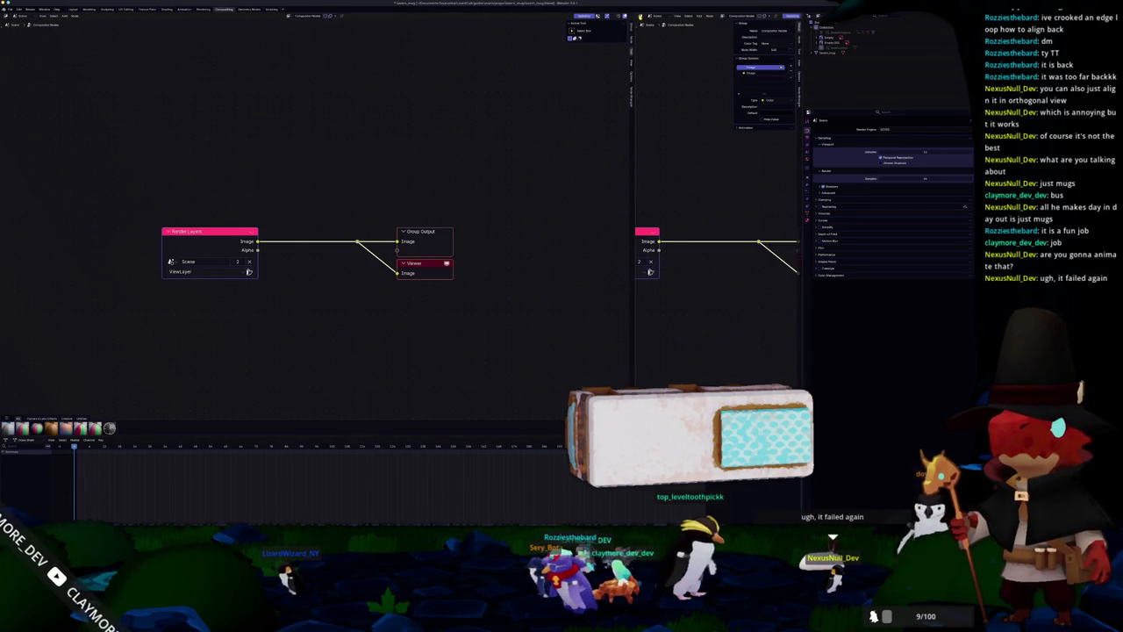
click(641, 16)
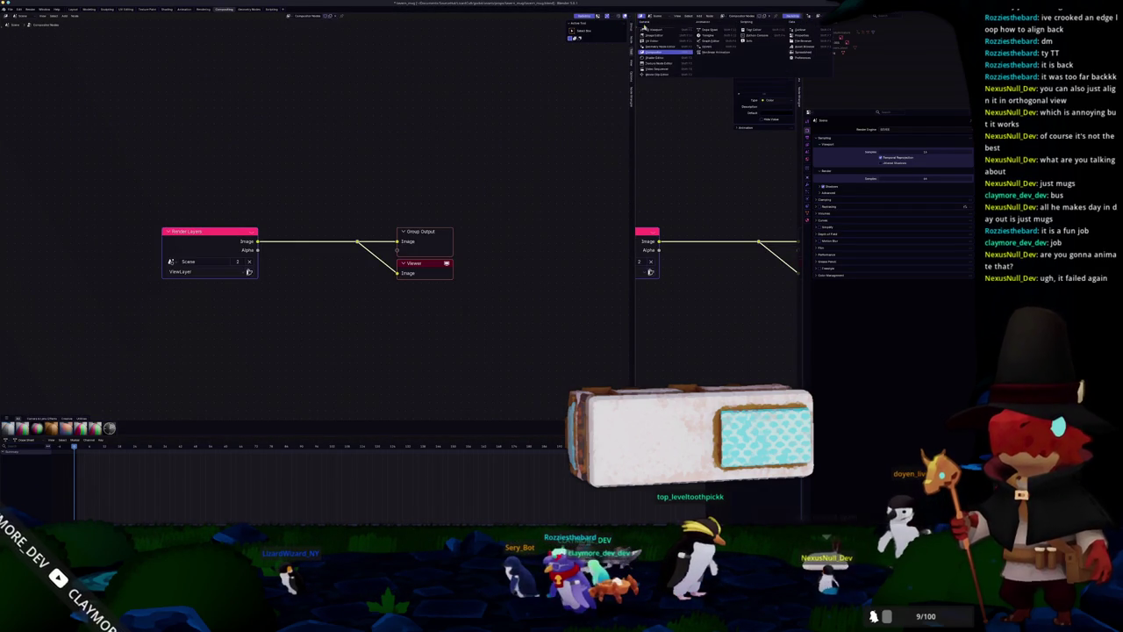
click(710, 29)
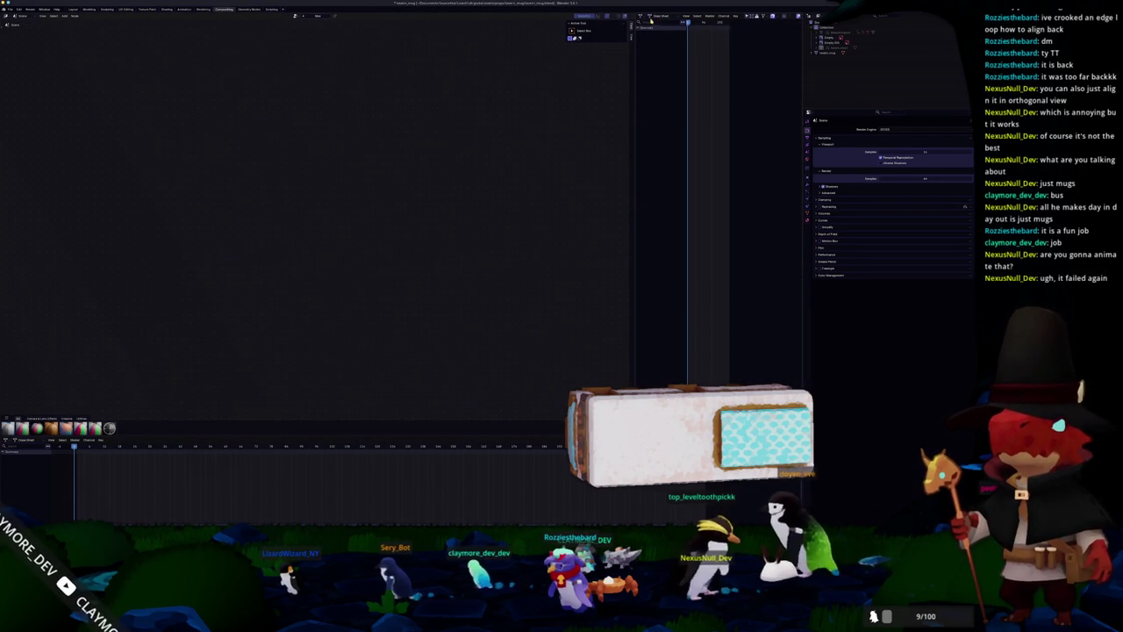
key(ctrl+z)
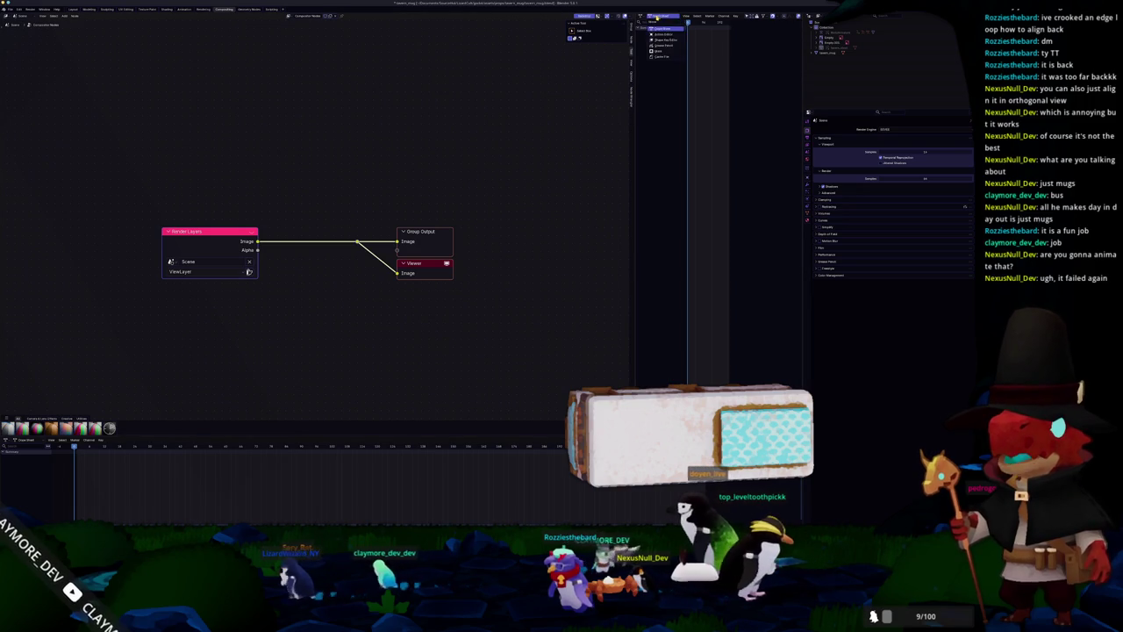
key(shift+F5)
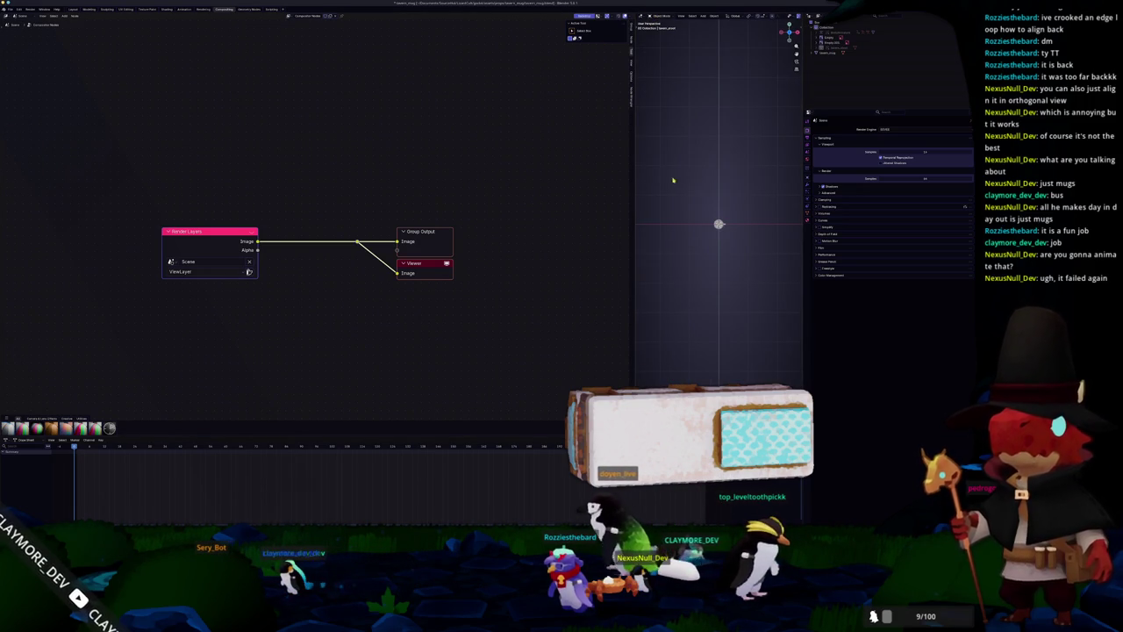
key(shift+a)
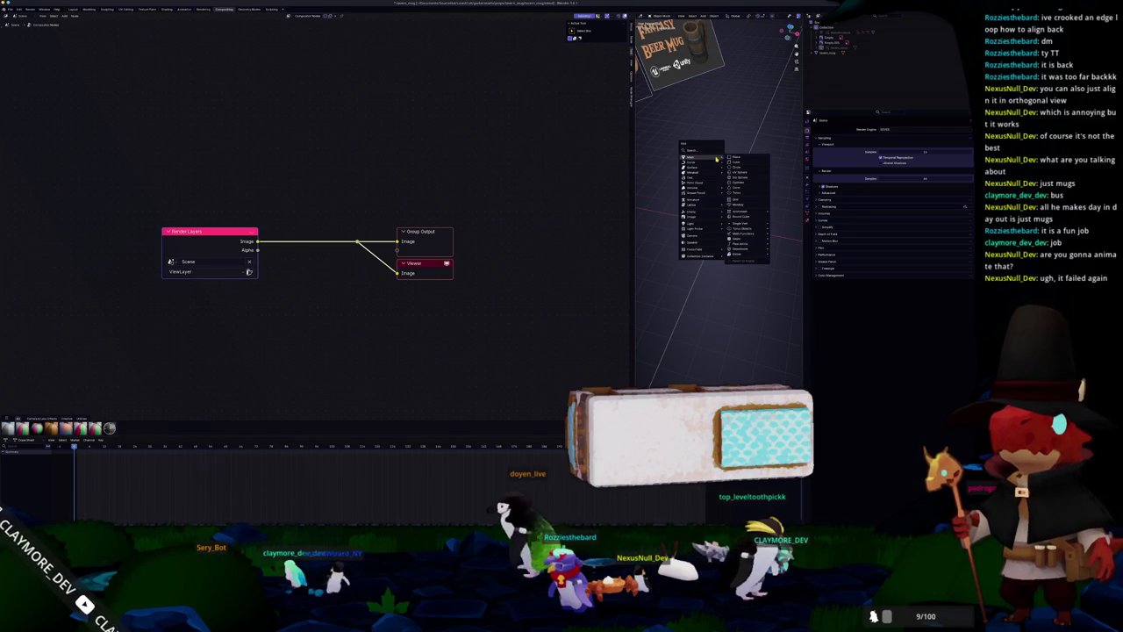
Add a Circle empty to the scene and widen the 3D view.
click(739, 178)
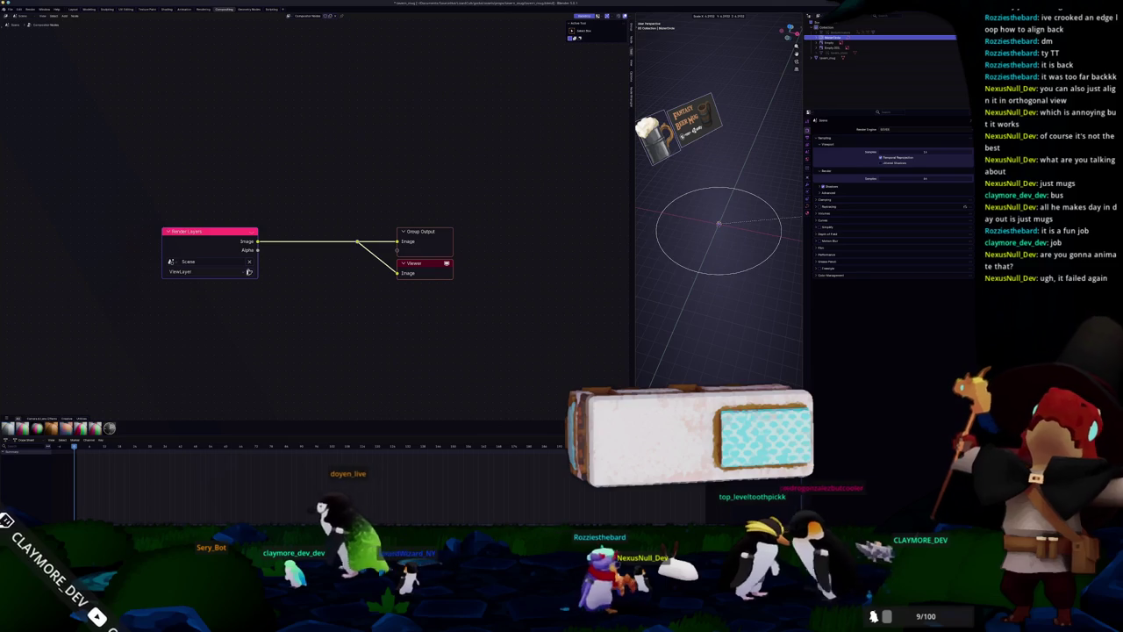
key(Delete)
scroll(315, 226, down, 2)
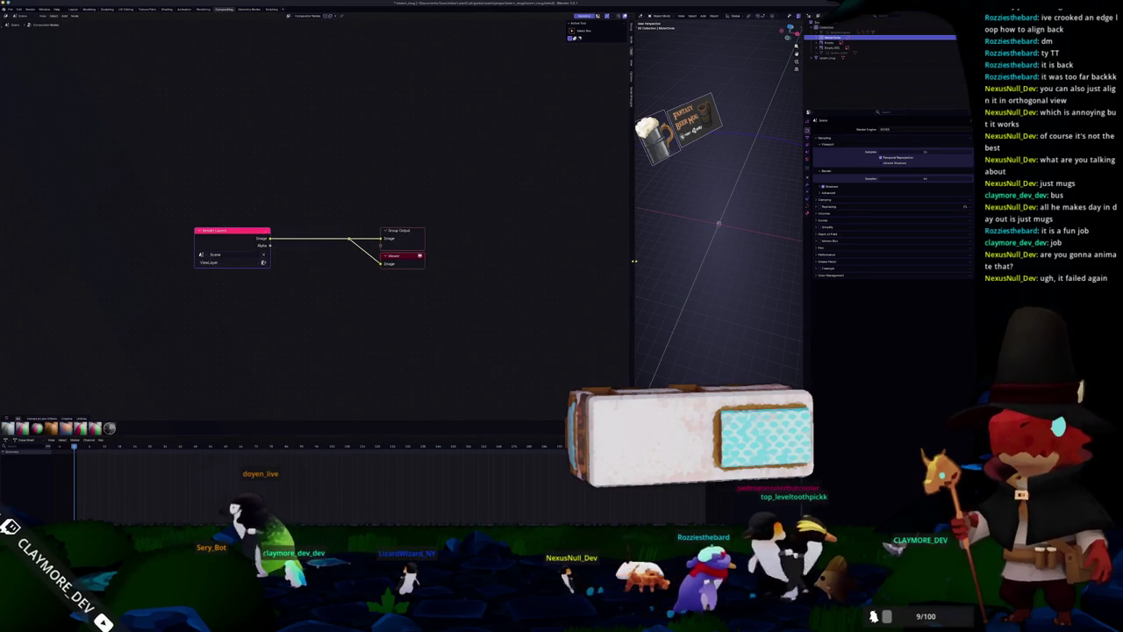
drag(632, 220, 495, 220)
key(ctrl+z)
From top view, add a camera and parent it to the circle empty.
key(KP_7)
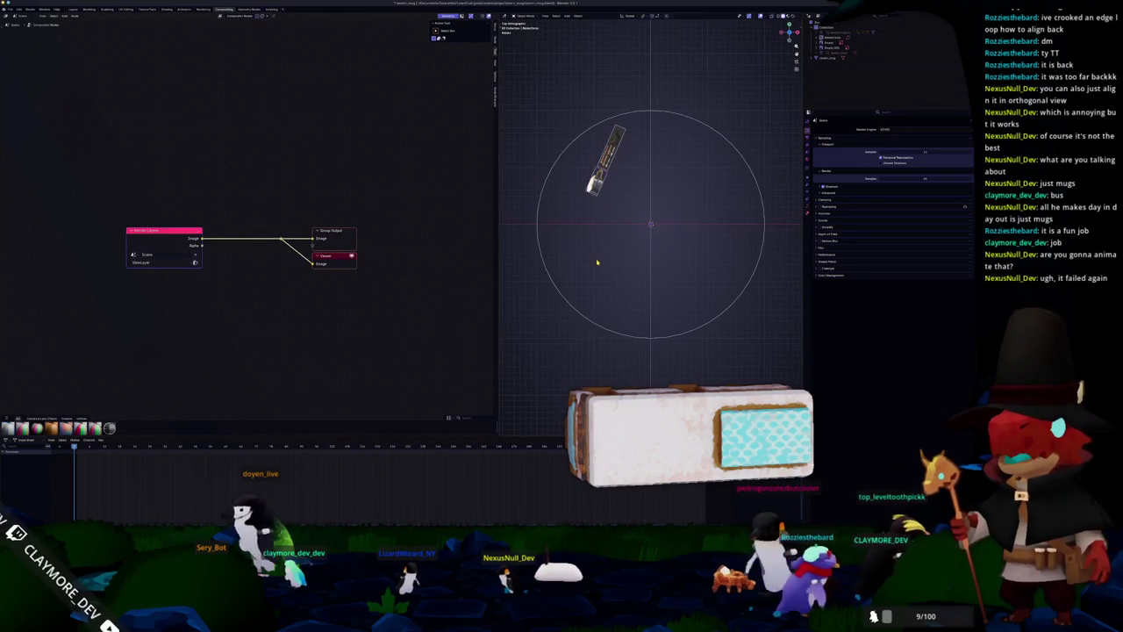
key(shift+a)
click(580, 335)
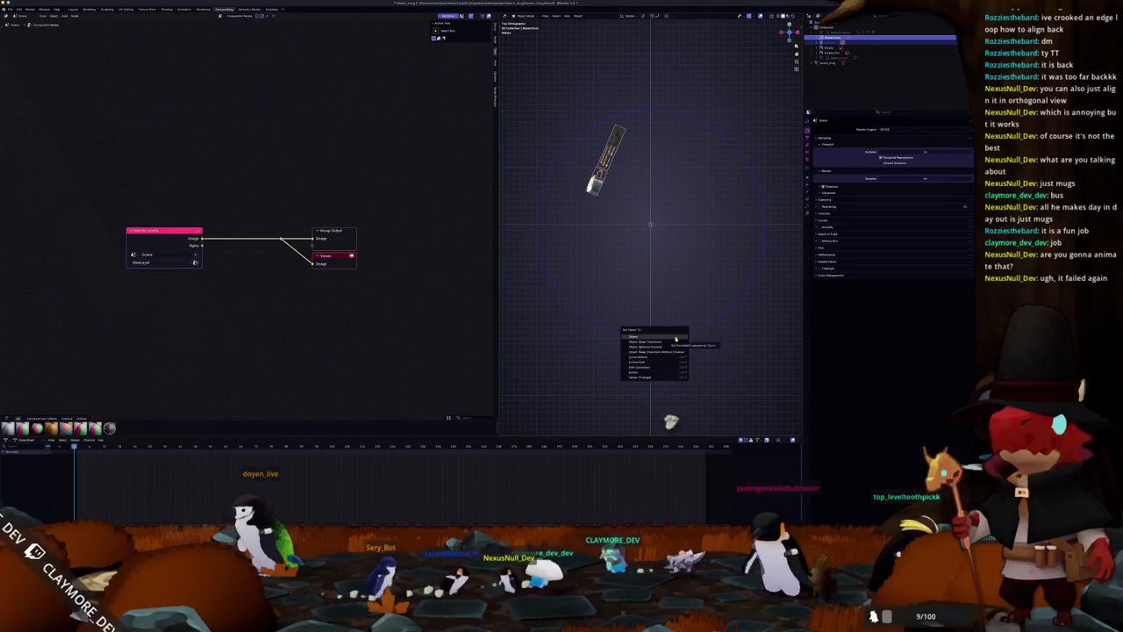
click(676, 339)
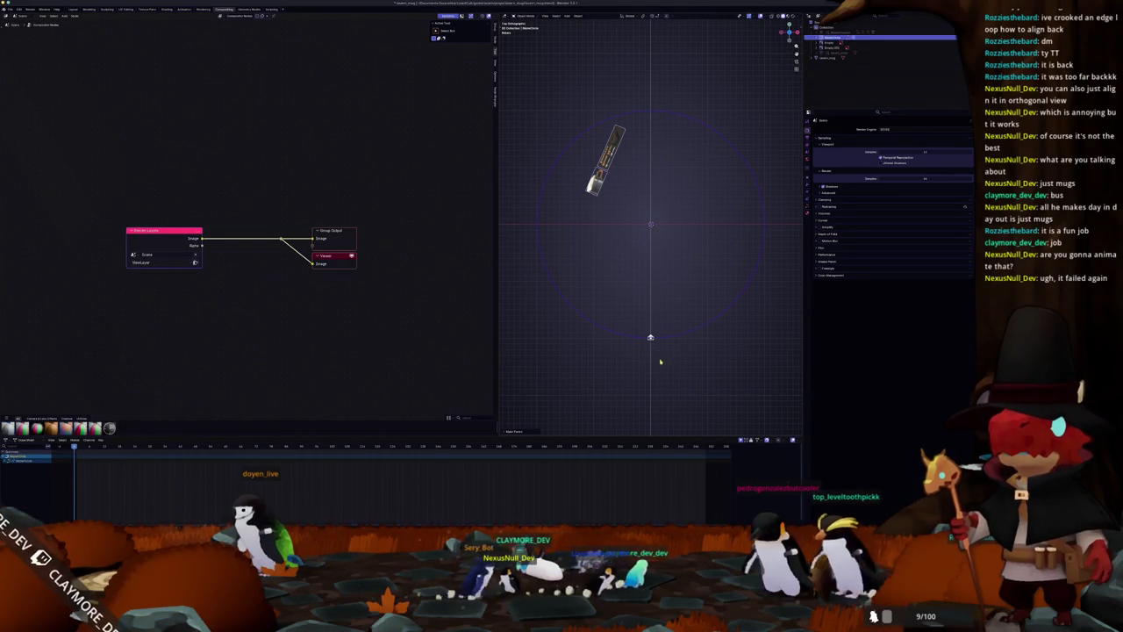
click(651, 339)
Add a second empty at the scene centre.
key(shift+a)
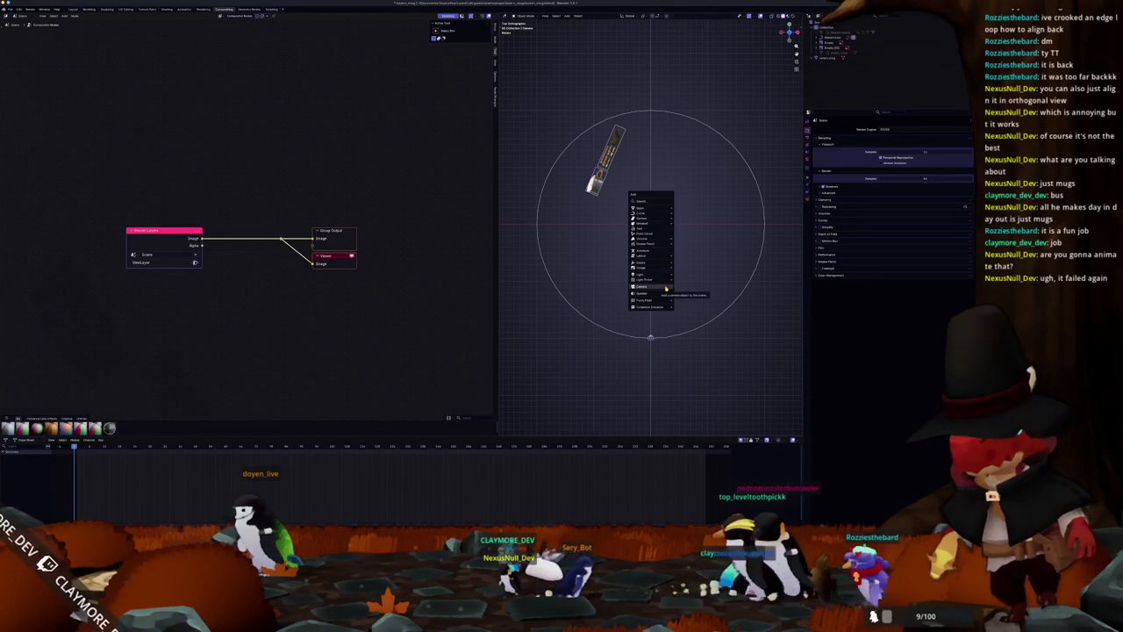
mouse_move(643, 272)
click(702, 279)
middle_drag(669, 296, 614, 257)
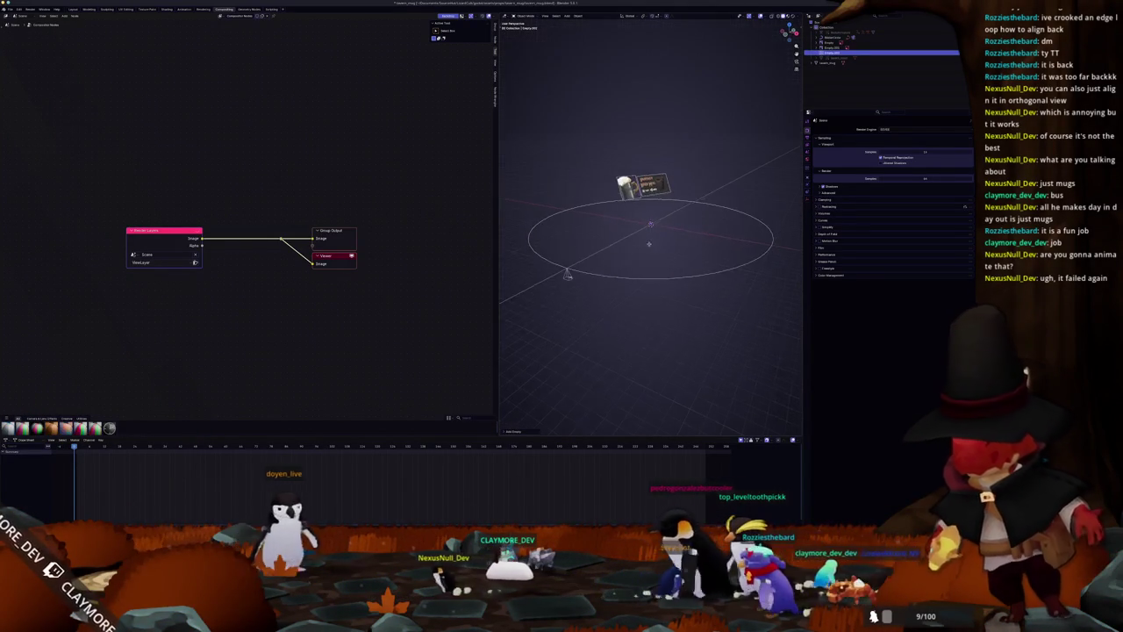
Give the camera a Track To constraint and look through it.
click(567, 272)
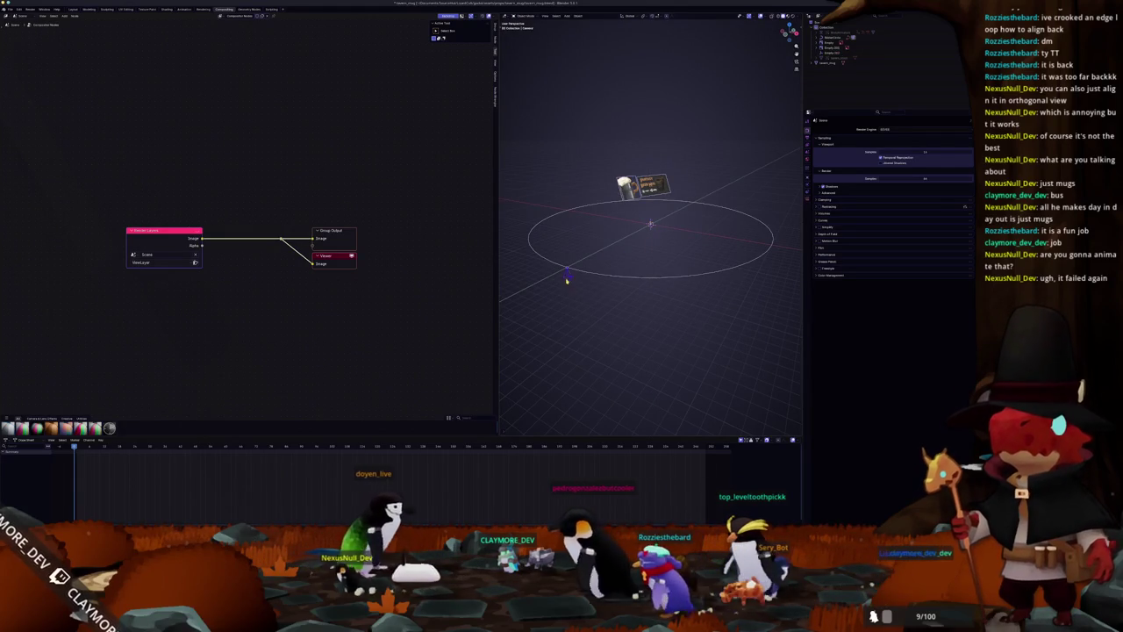
click(807, 195)
click(857, 130)
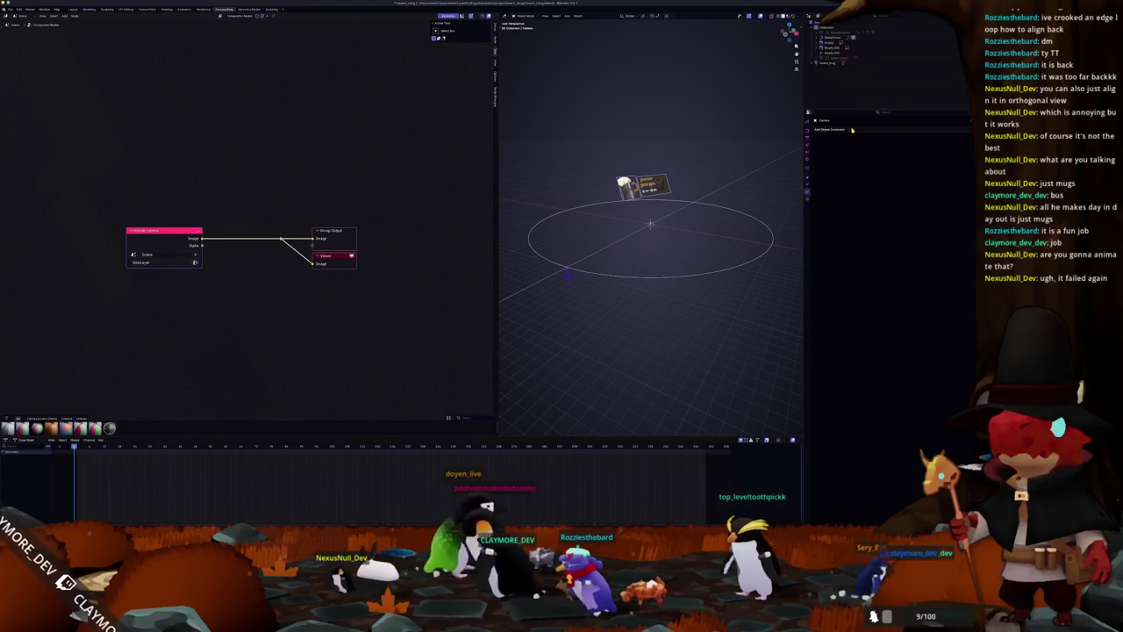
click(902, 170)
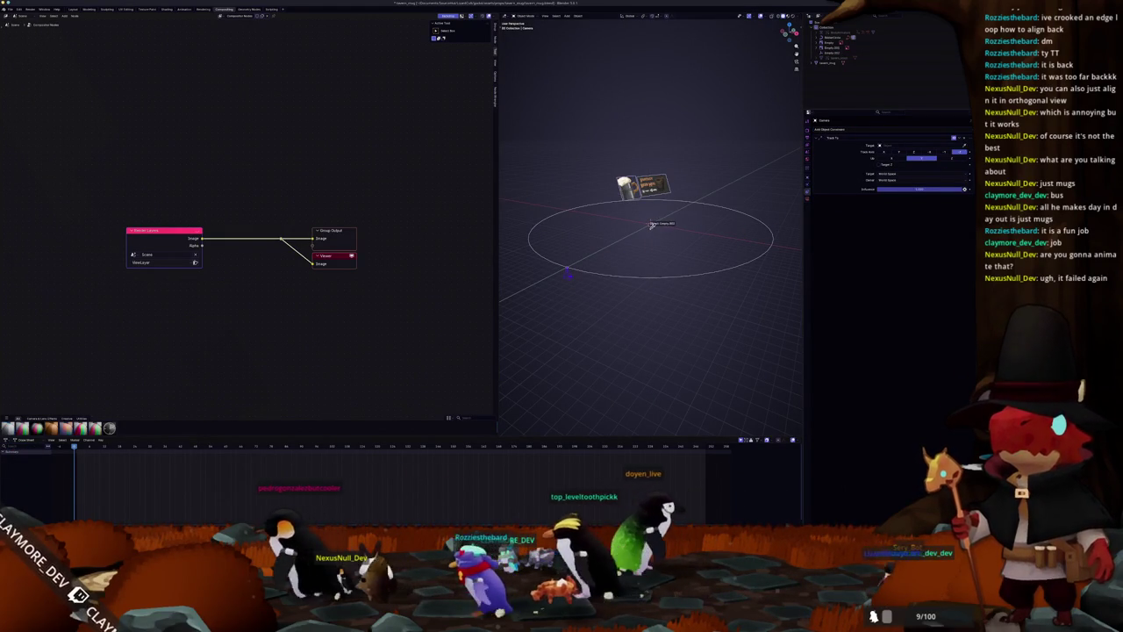
key(KP_0)
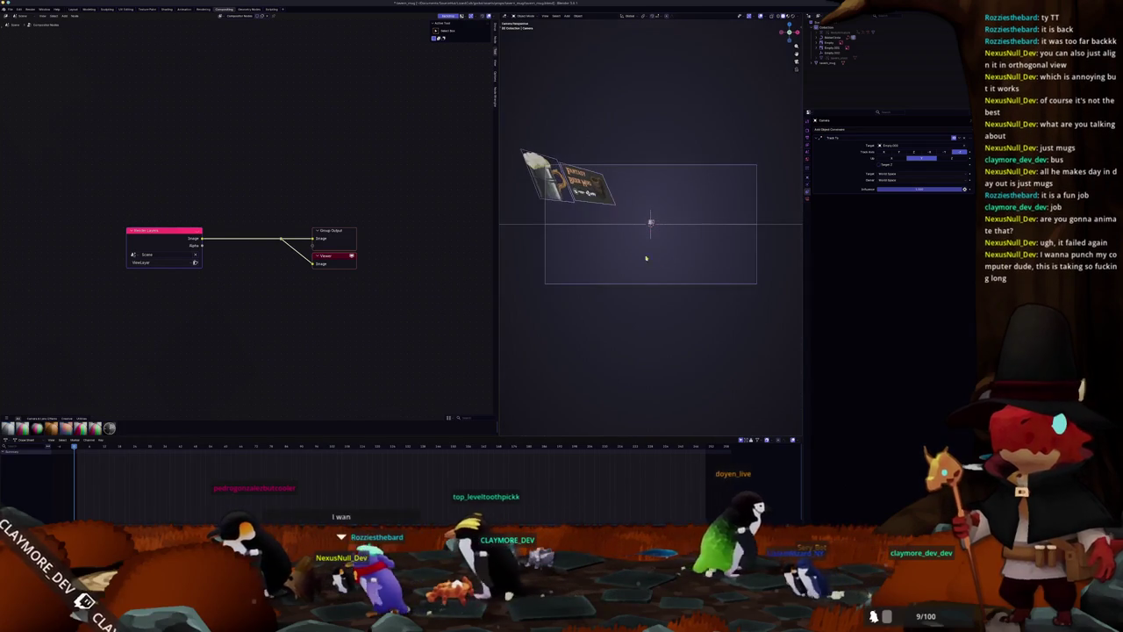
Scale the centre empty and reposition another object to frame the mug.
click(752, 200)
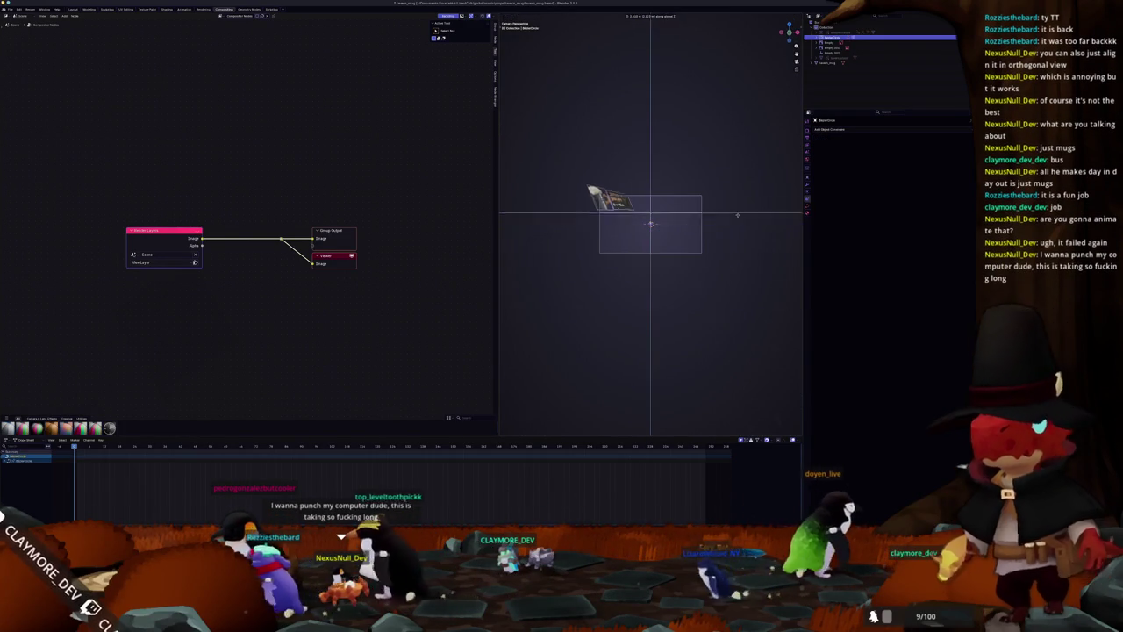
key(s)
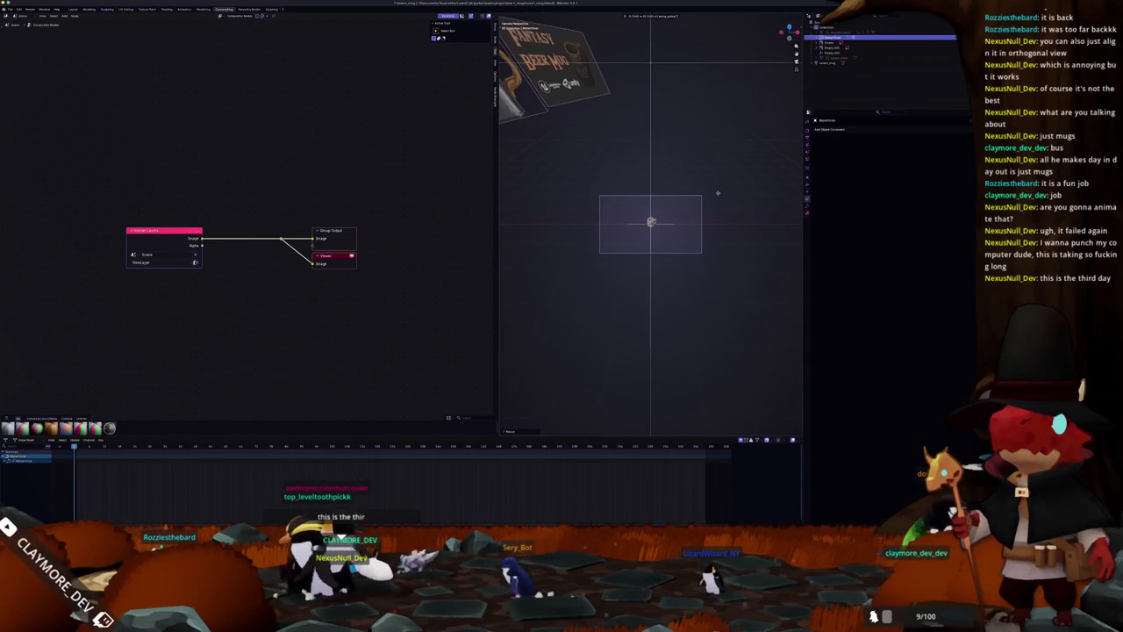
click(709, 229)
click(685, 227)
key(g)
click(706, 230)
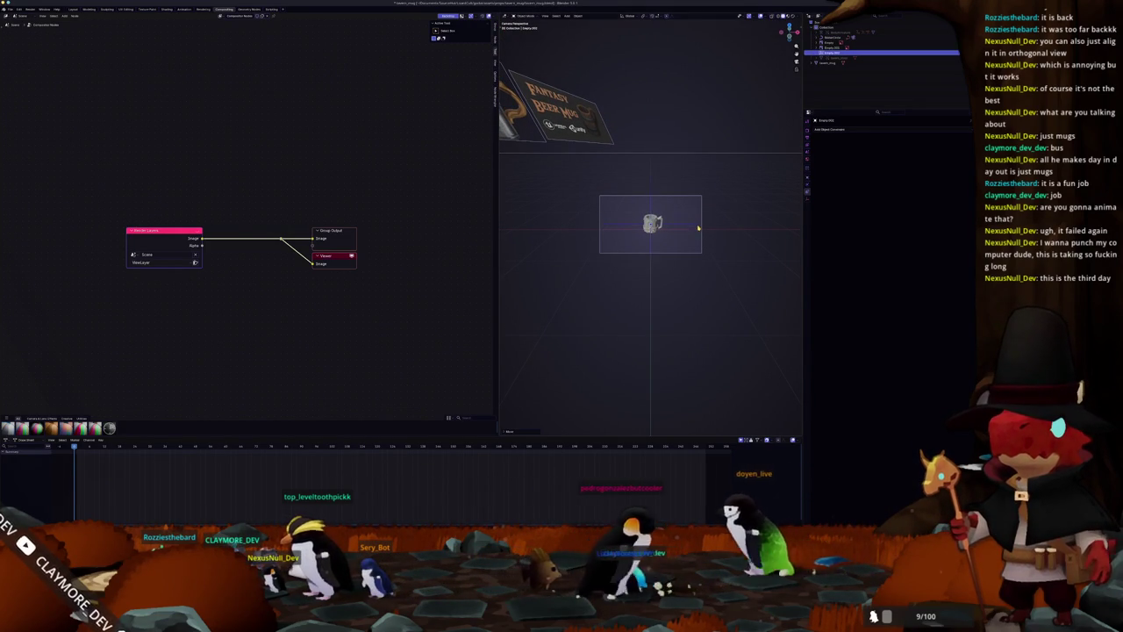
Check the camera and render settings, then switch the viewport to Material Preview.
key(ctrl+Tab)
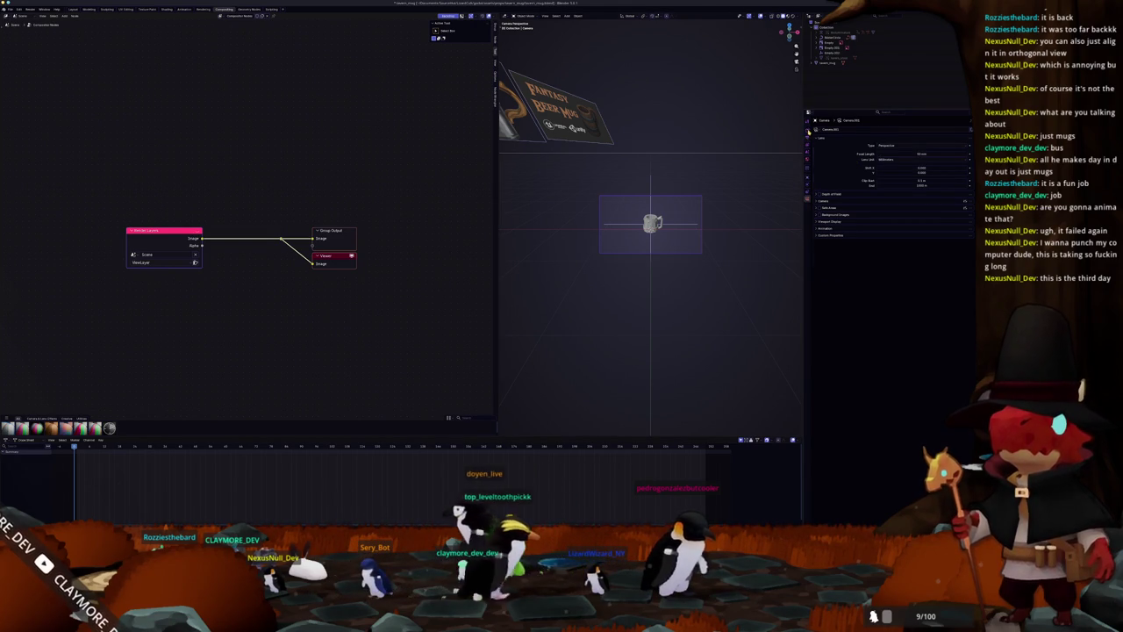
click(808, 131)
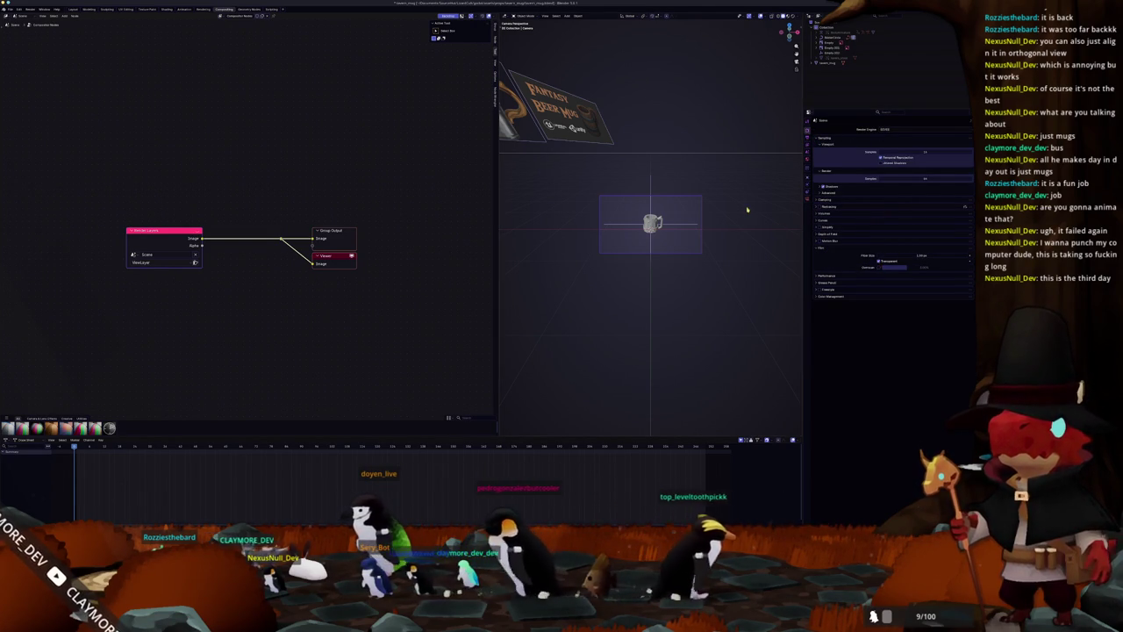
click(786, 16)
scroll(702, 228, up, 2)
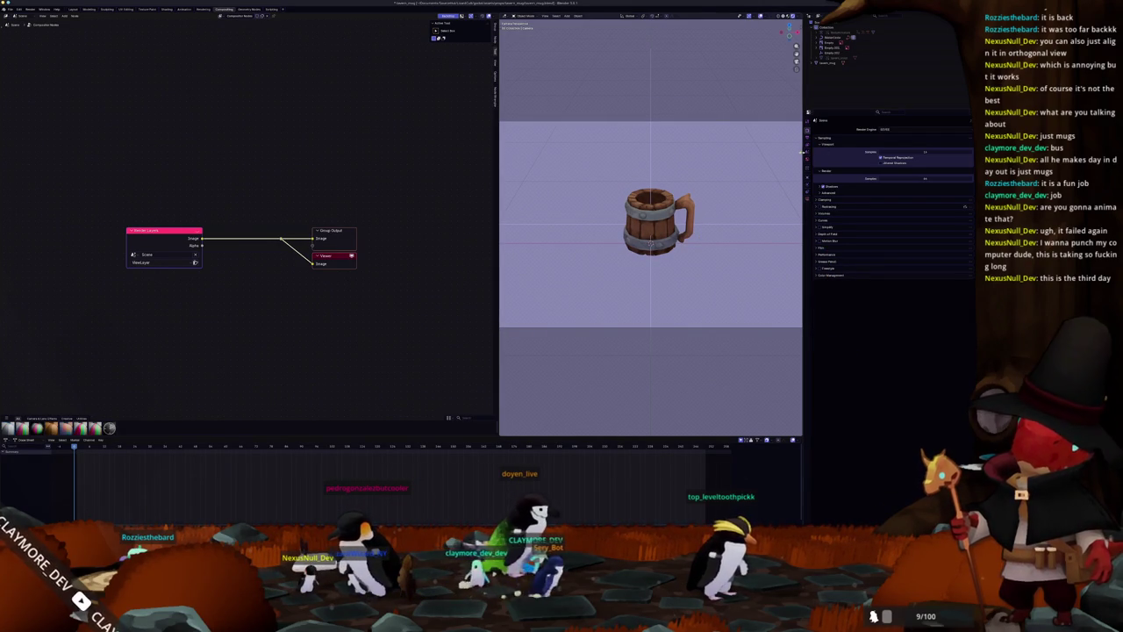
Set the output resolution's vertical size to 1920 for a portrait frame.
click(807, 141)
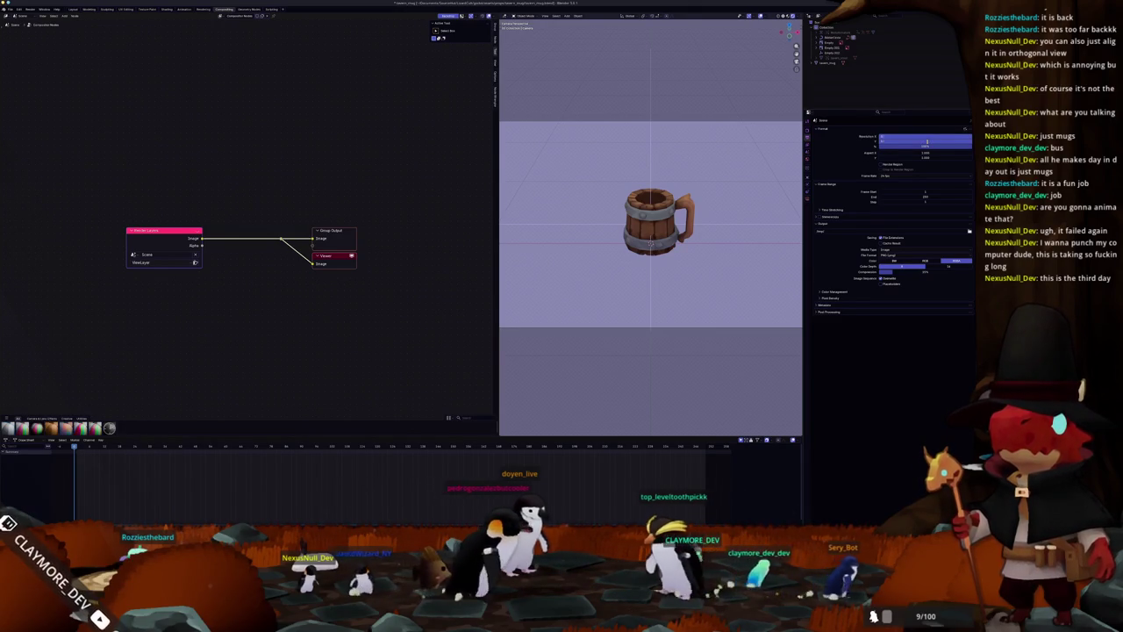
key(Tab)
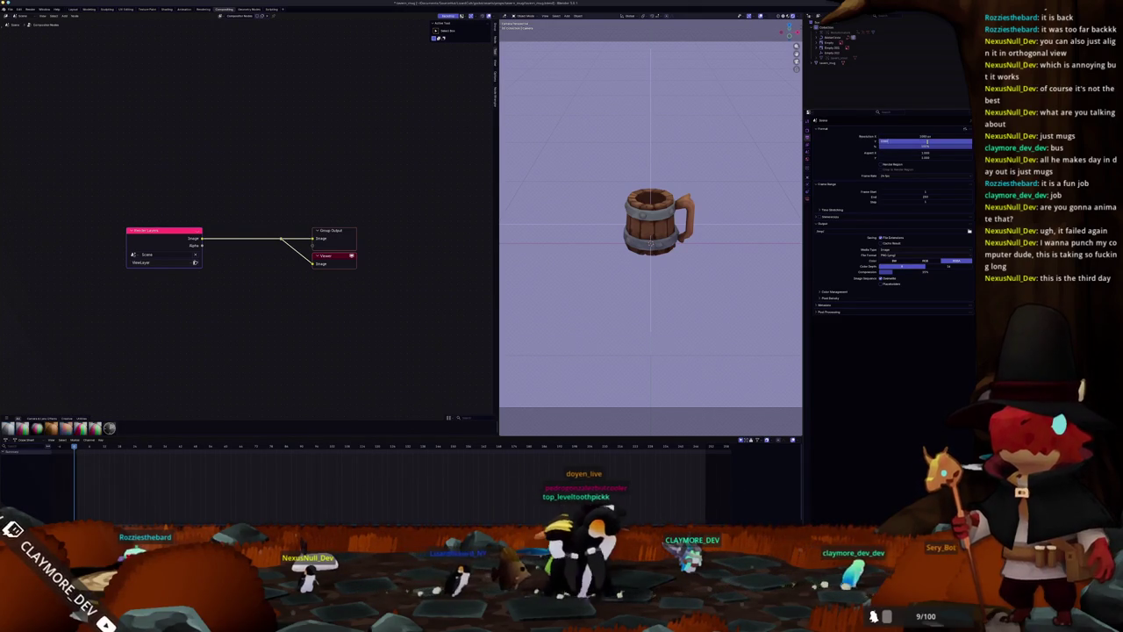
text(920)
key(Return)
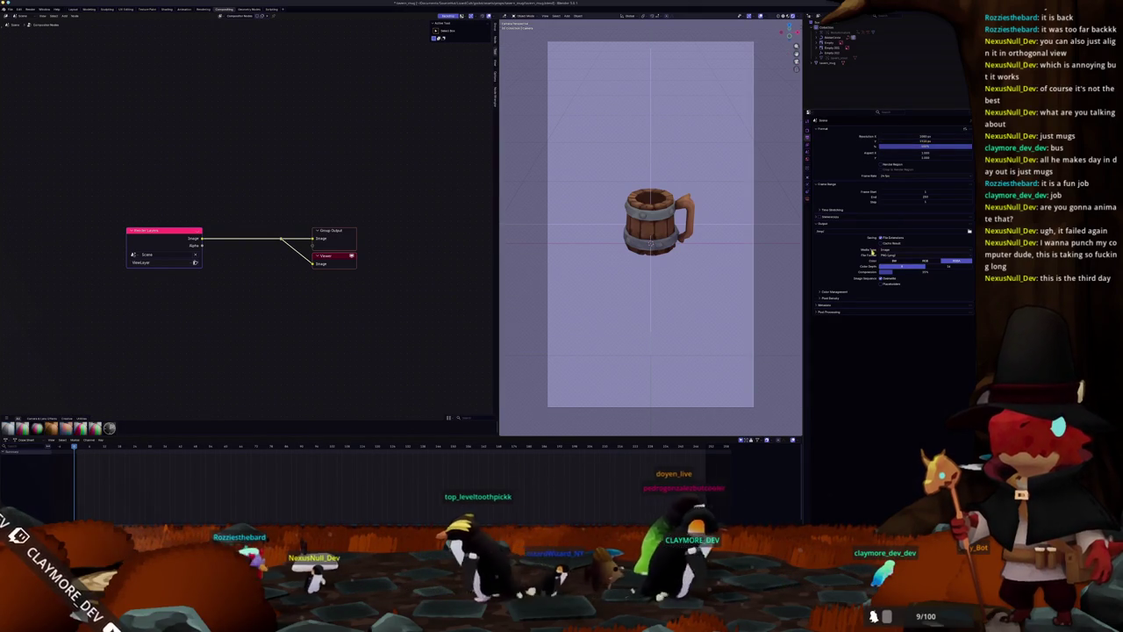
Set the render output path to the Videos > Recordings folder.
click(970, 233)
click(263, 120)
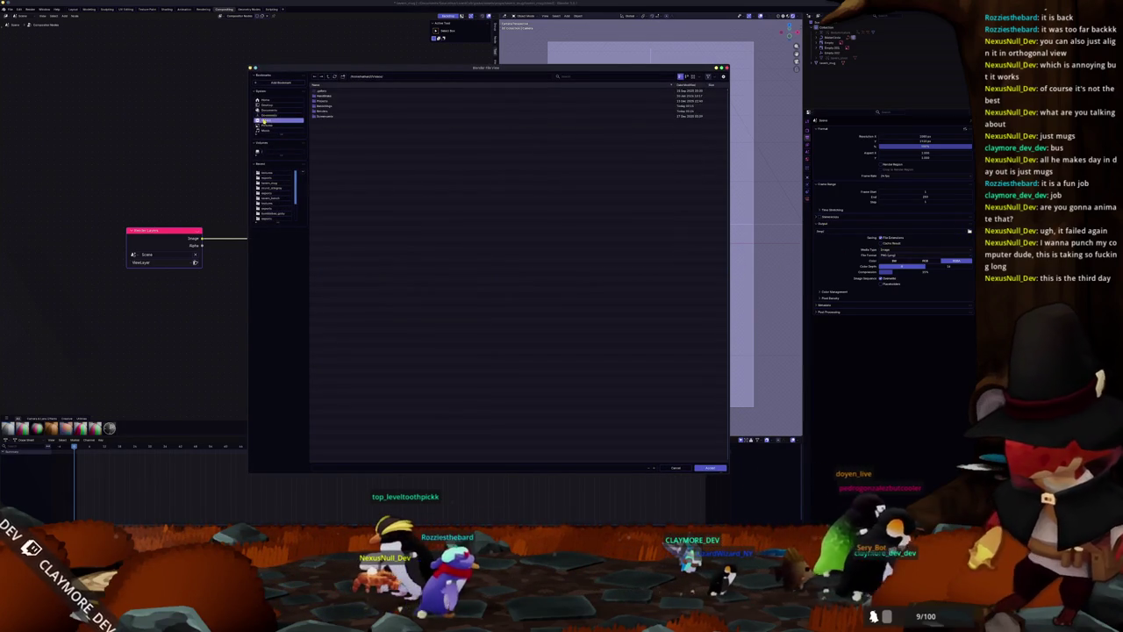
double_click(326, 105)
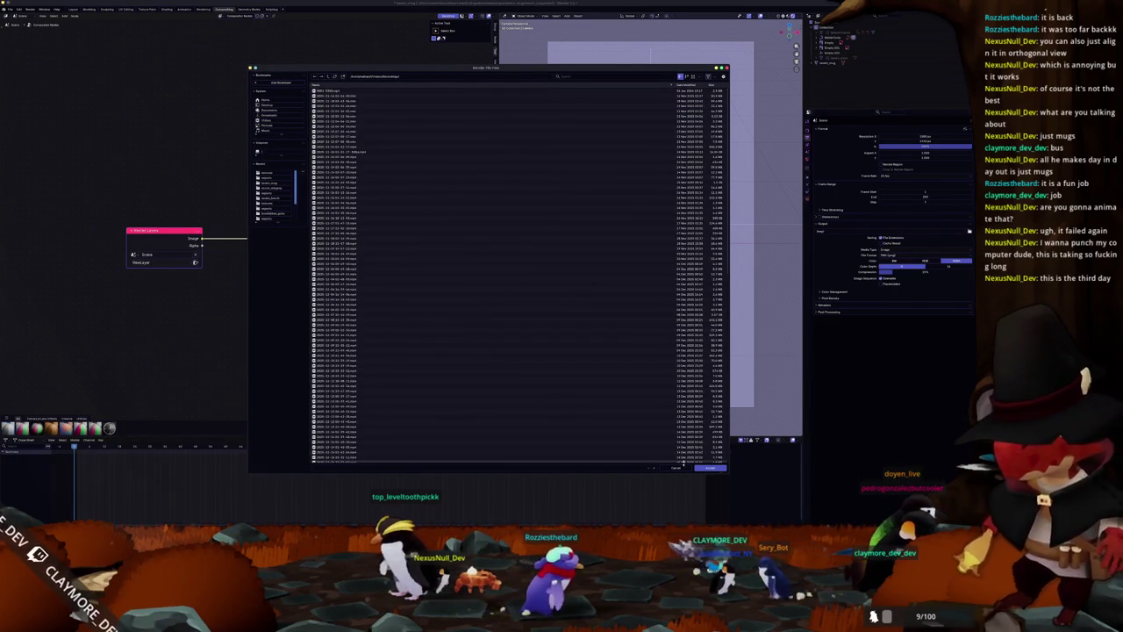
click(711, 468)
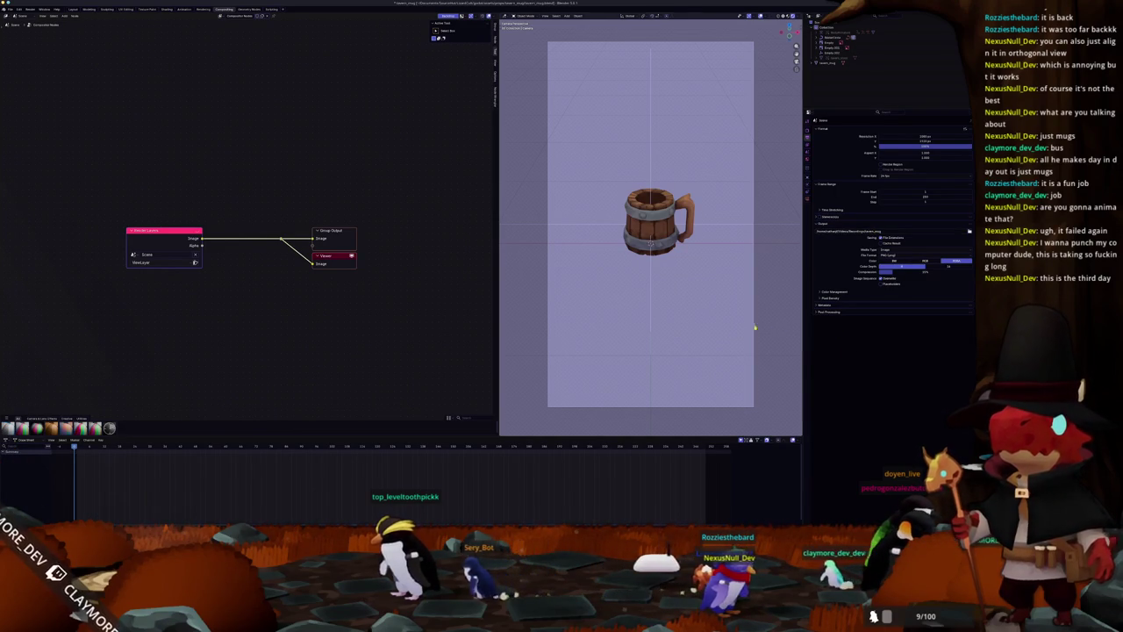
Select the path curve and play the turntable animation so the camera orbits the mug.
scroll(777, 327, down, 2)
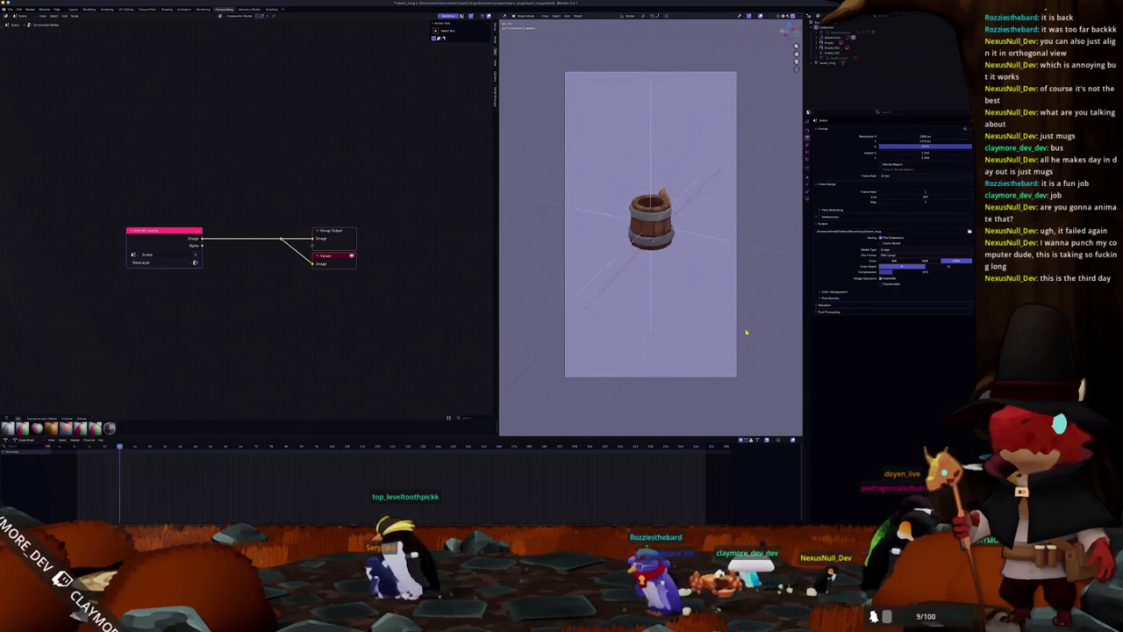
click(838, 37)
click(808, 208)
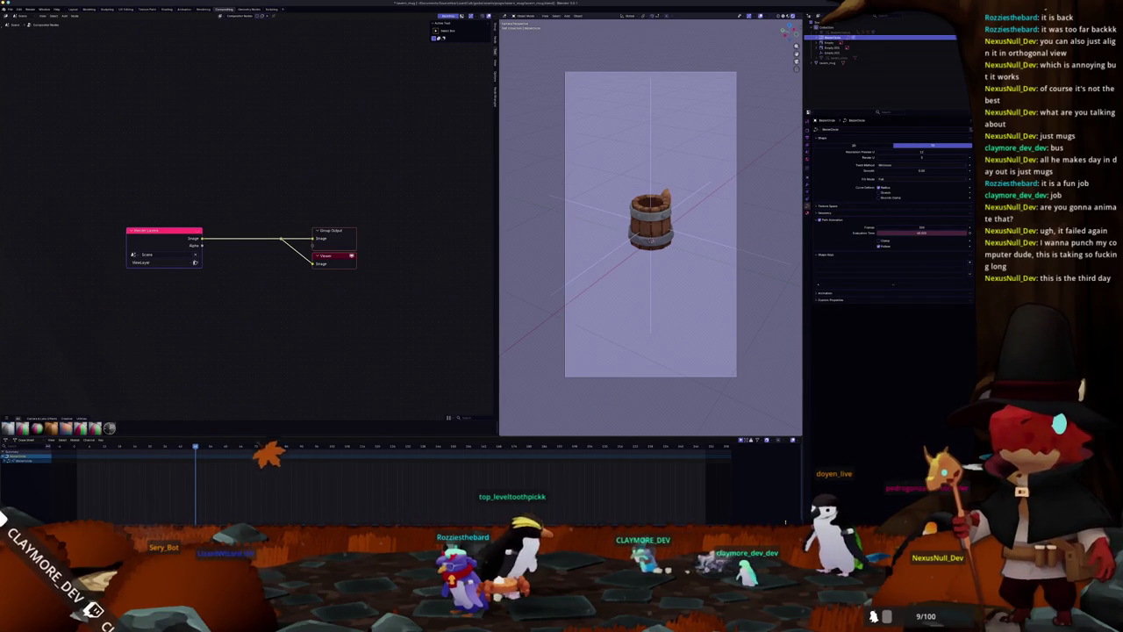
key(space)
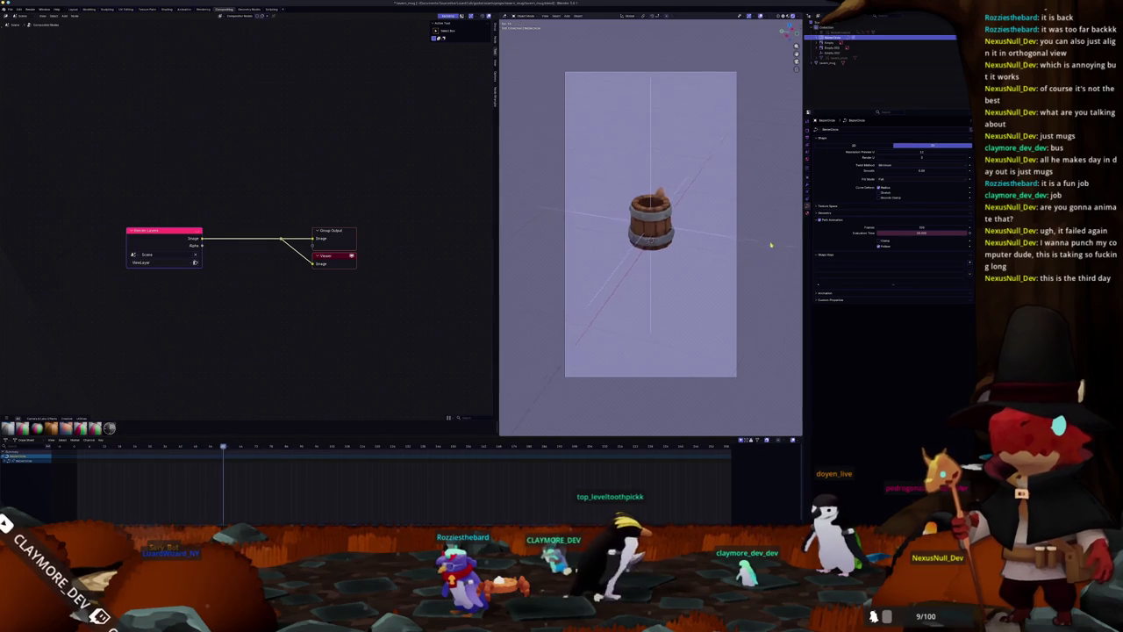
Select the mug and enable the Z/Depth pass in the View Layer properties.
click(807, 215)
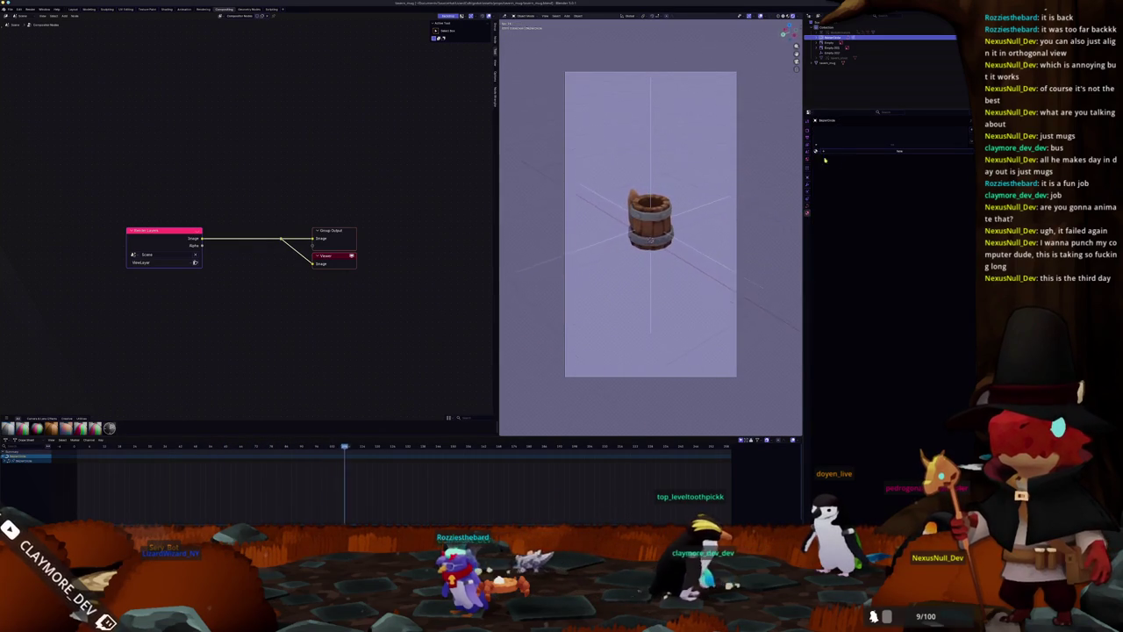
click(808, 179)
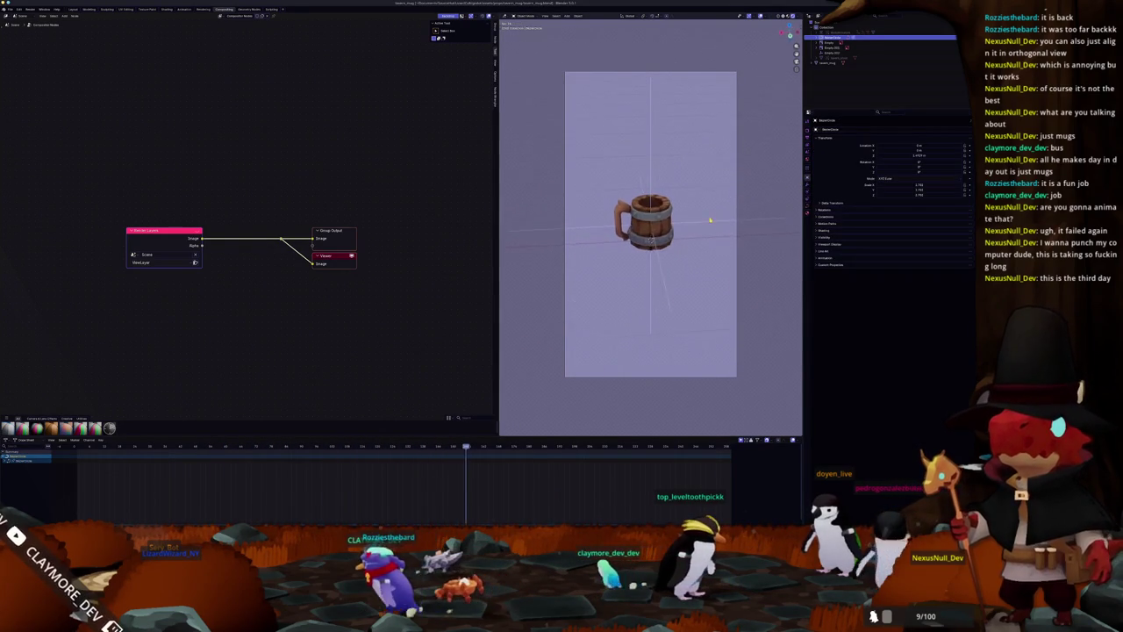
click(665, 223)
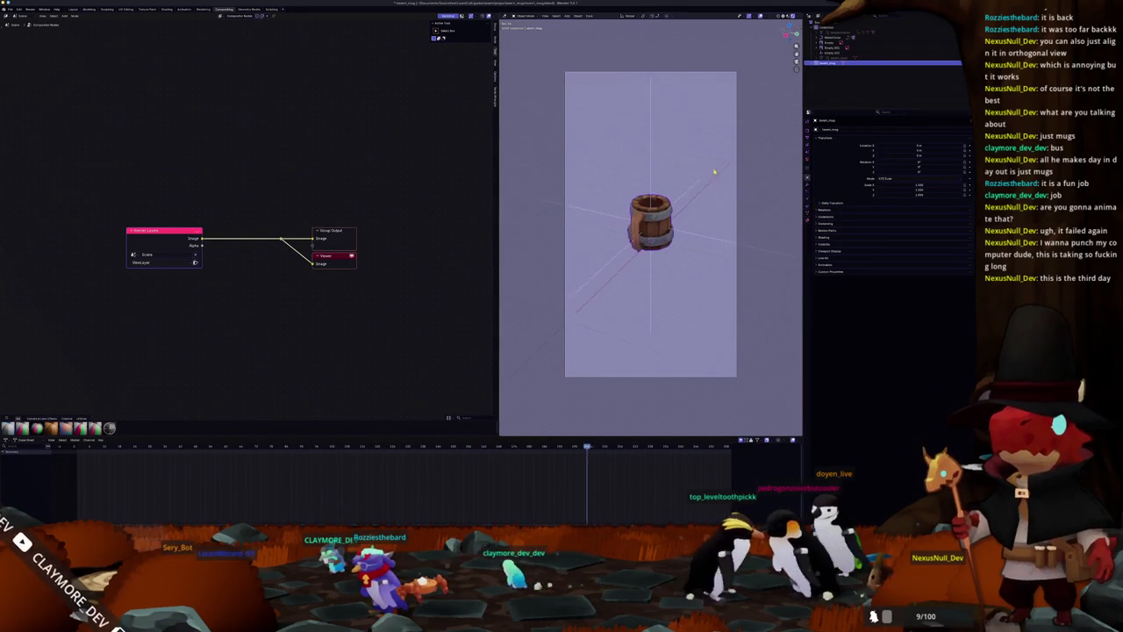
click(808, 130)
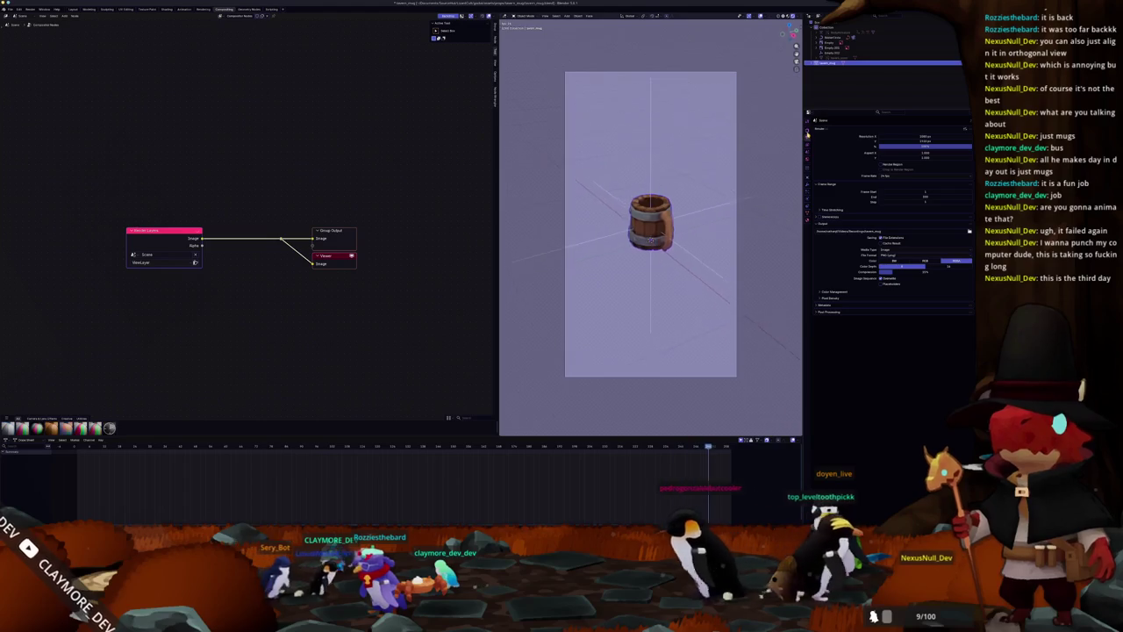
click(807, 124)
click(807, 139)
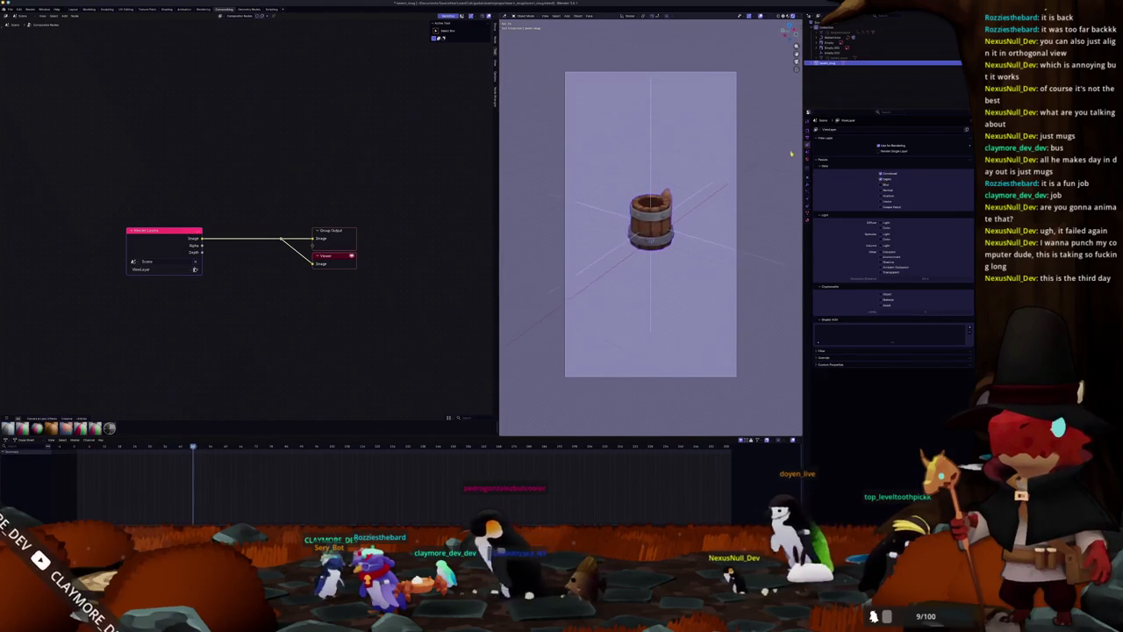
click(807, 131)
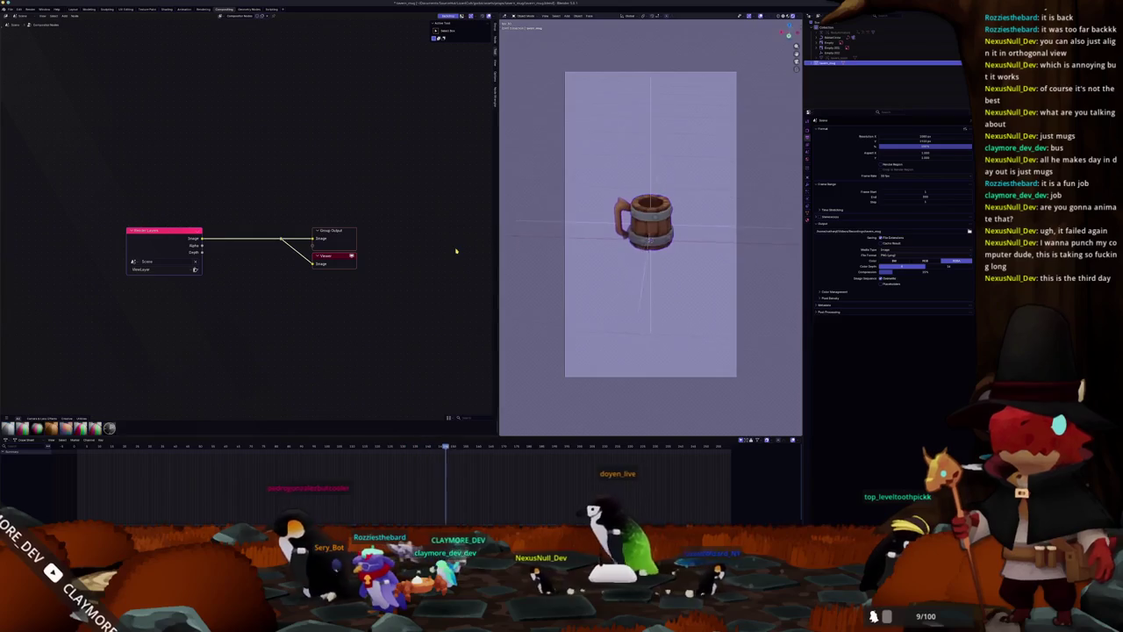
Add a Filter node above Render Layers and wire its output to the Viewer.
scroll(292, 316, up, 1)
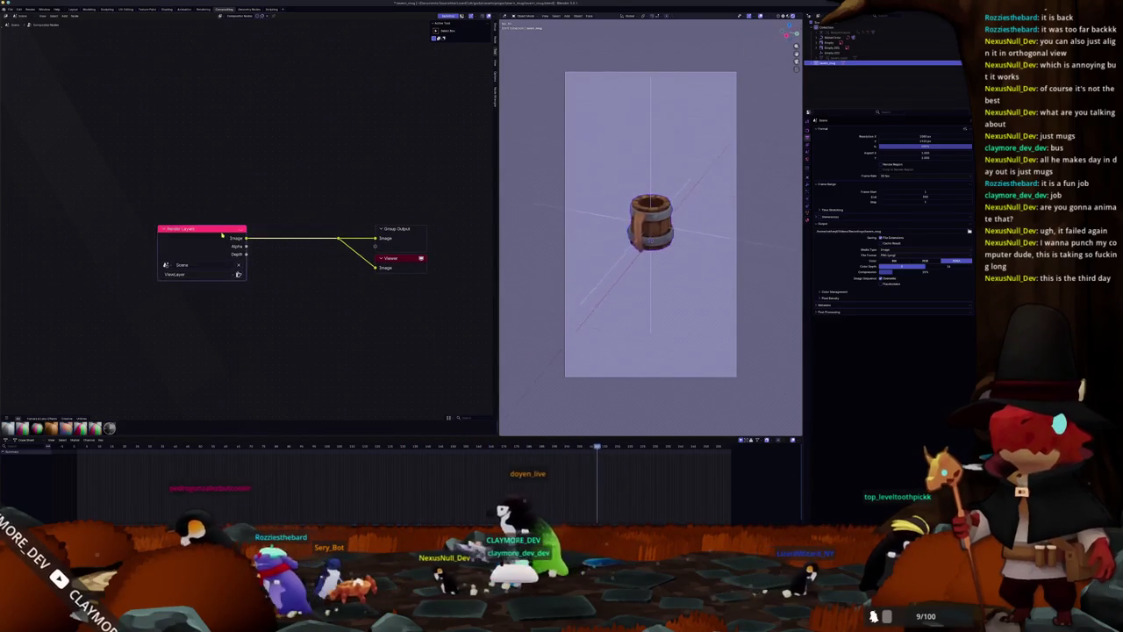
drag(202, 229, 46, 244)
key(shift+a)
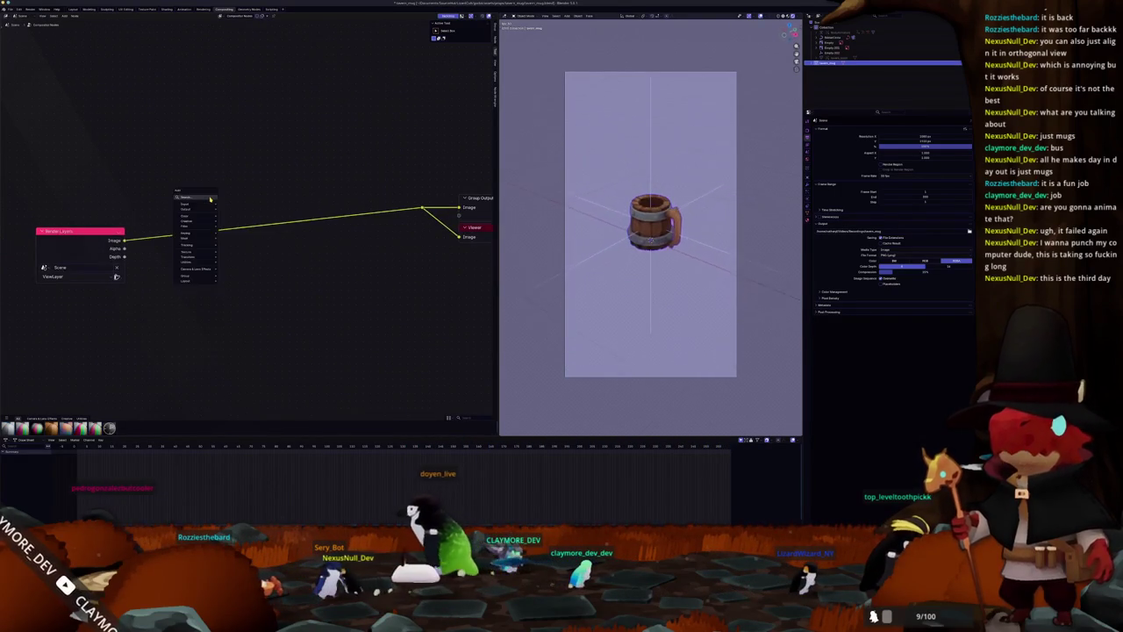
click(198, 211)
text(add)
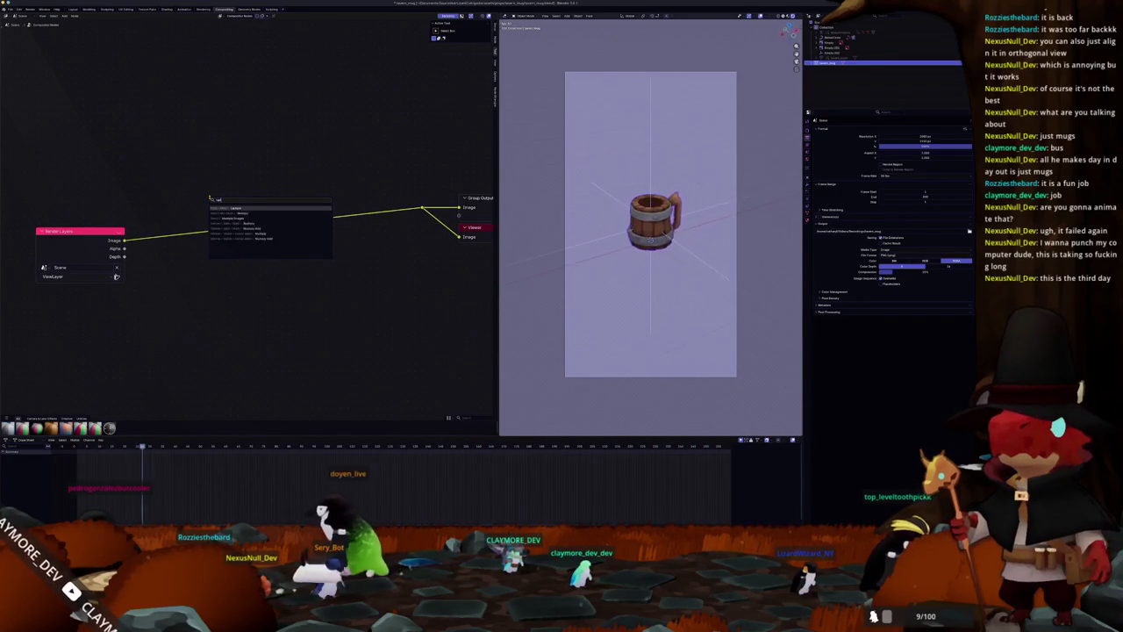
key(Return)
click(187, 156)
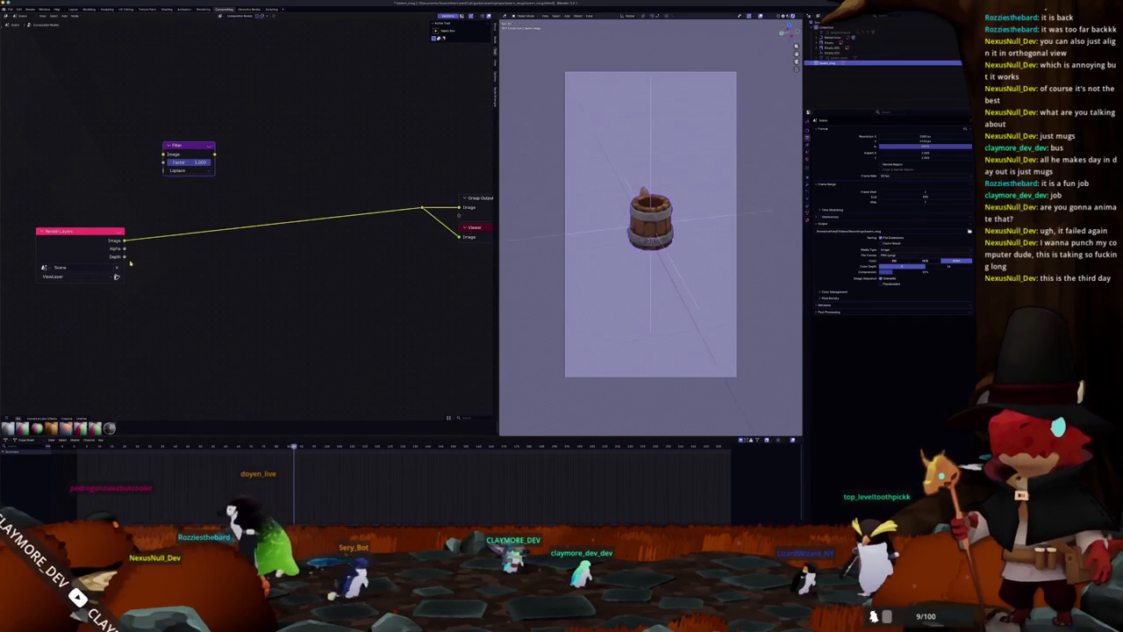
ctrl+shift+click(177, 154)
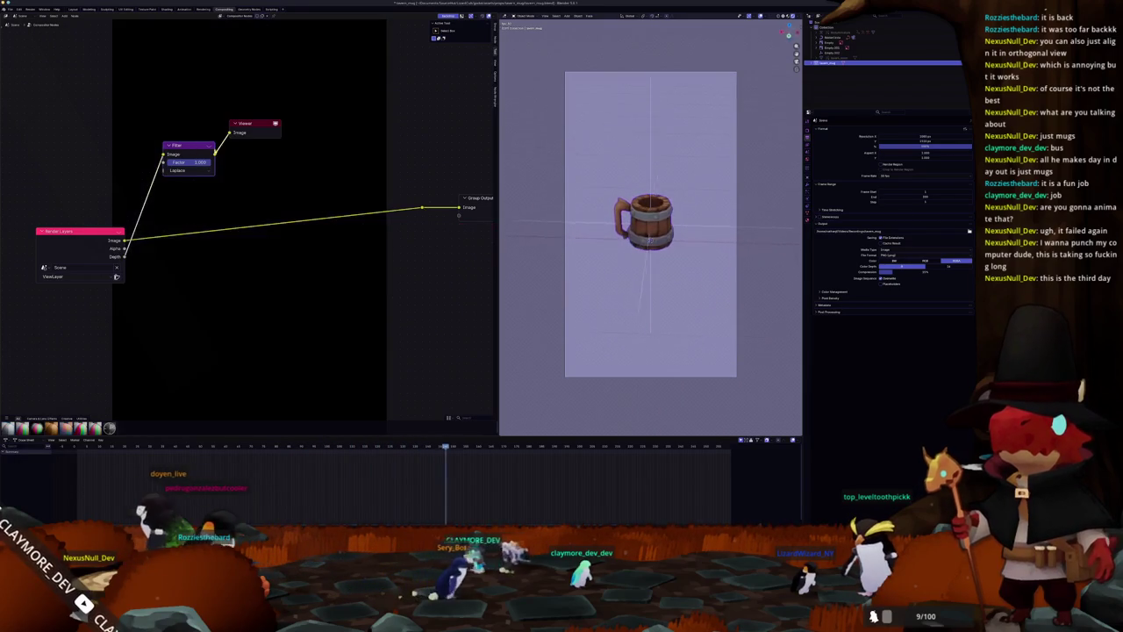
key(Home)
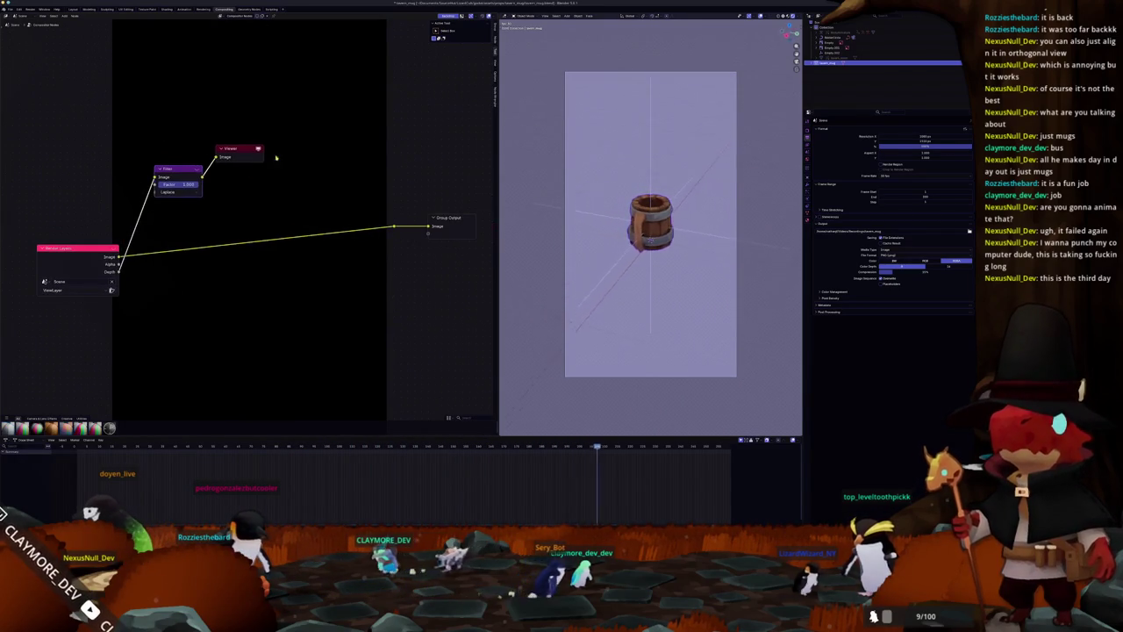
Set the viewport Compositor option to Always so the mug shows as edge lines.
click(797, 16)
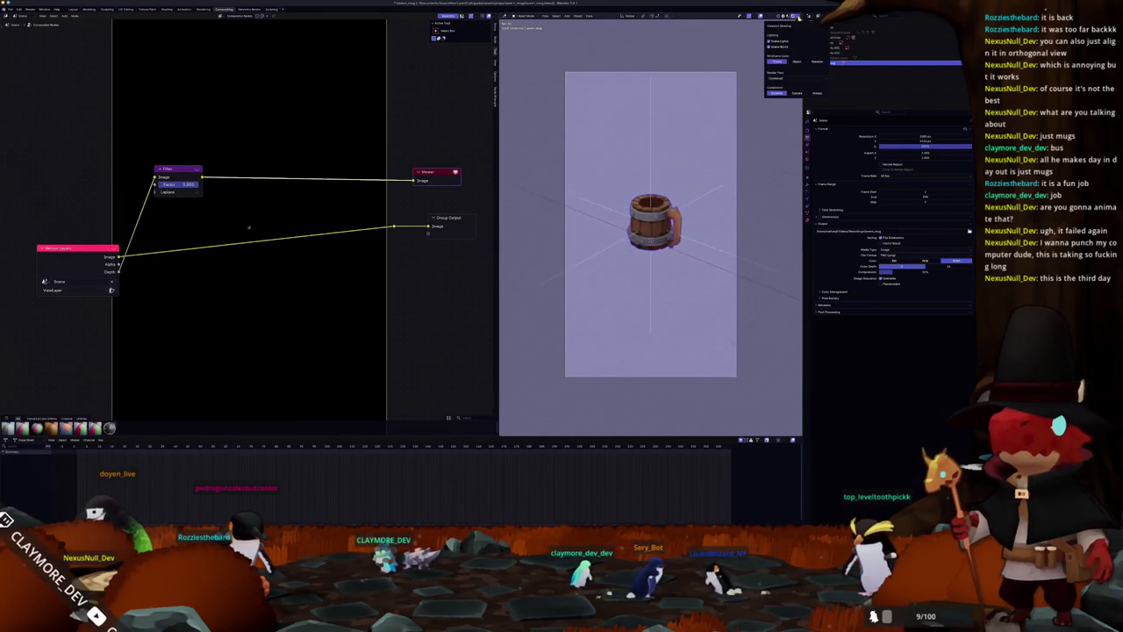
click(816, 93)
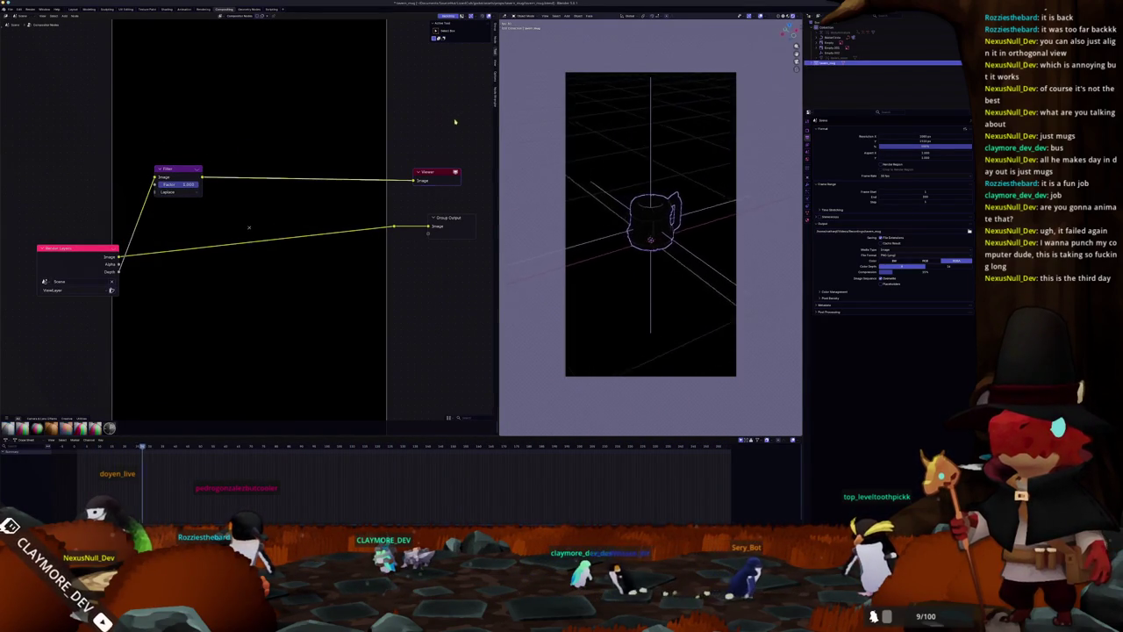
drag(202, 178, 261, 150)
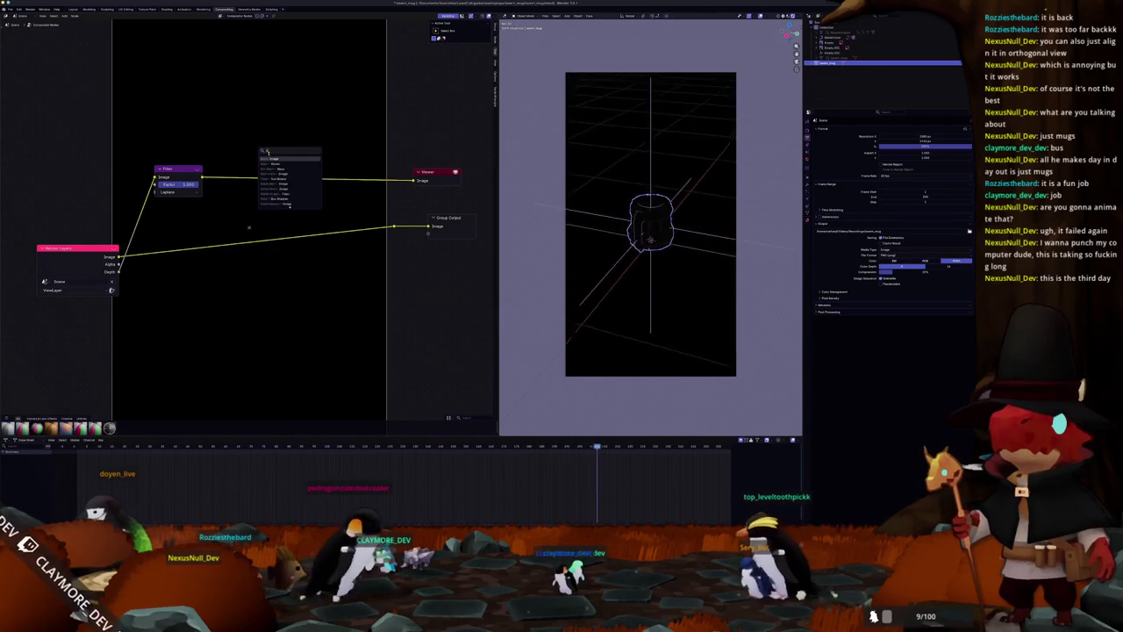
Add a Blur node after the Filter, feed it to the Viewer, and arrange the nodes.
click(290, 205)
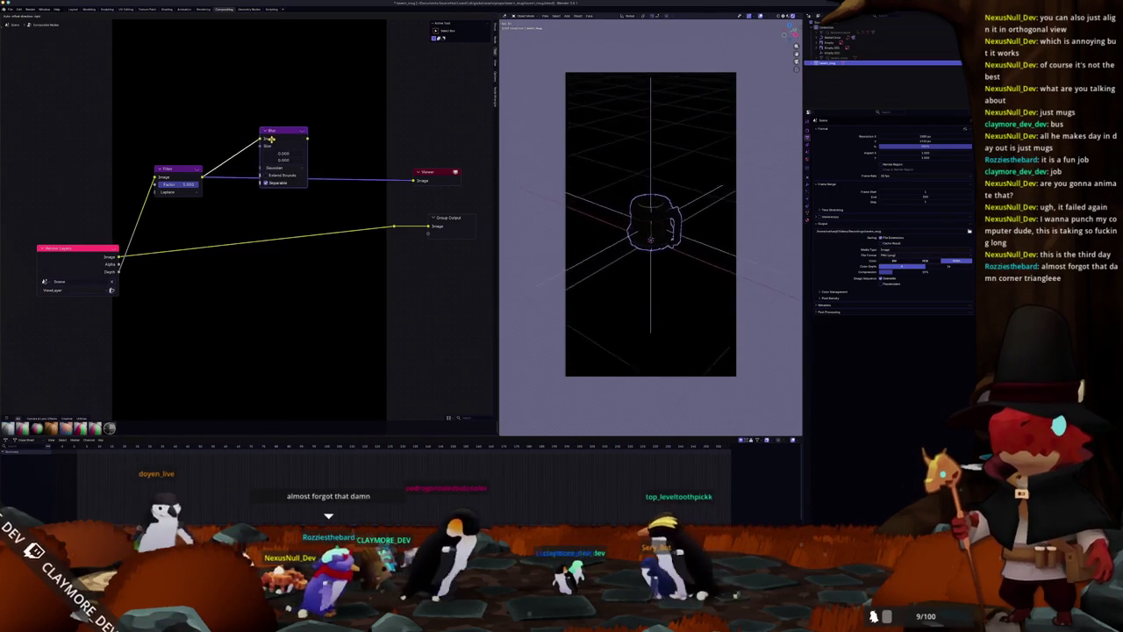
click(260, 125)
ctrl+shift+click(260, 126)
scroll(422, 136, up, 1)
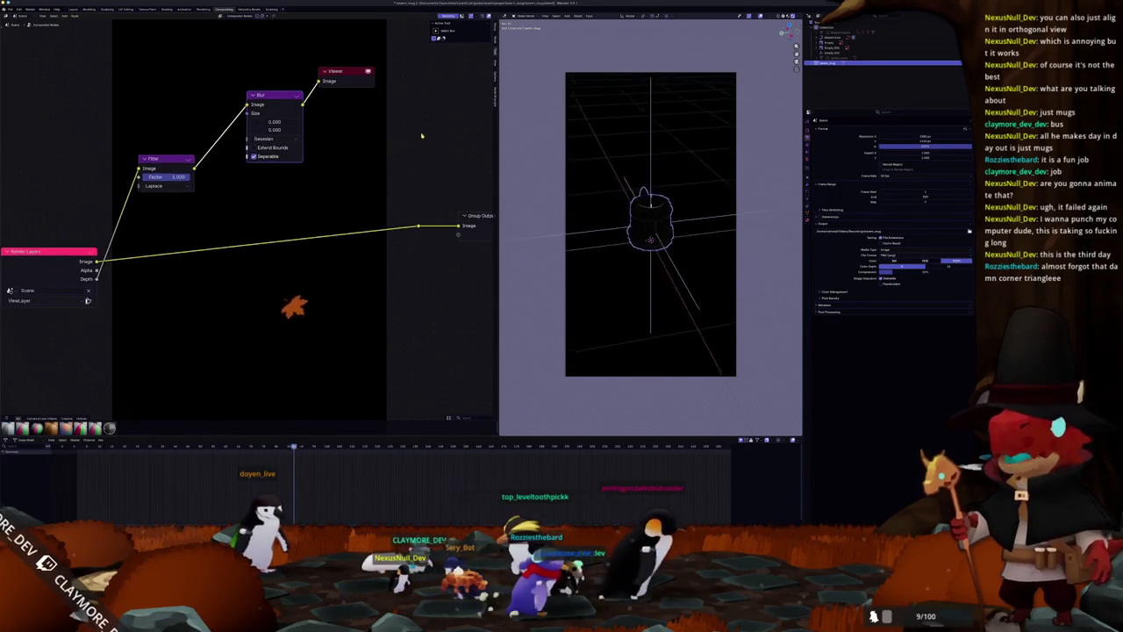
scroll(416, 155, down, 1)
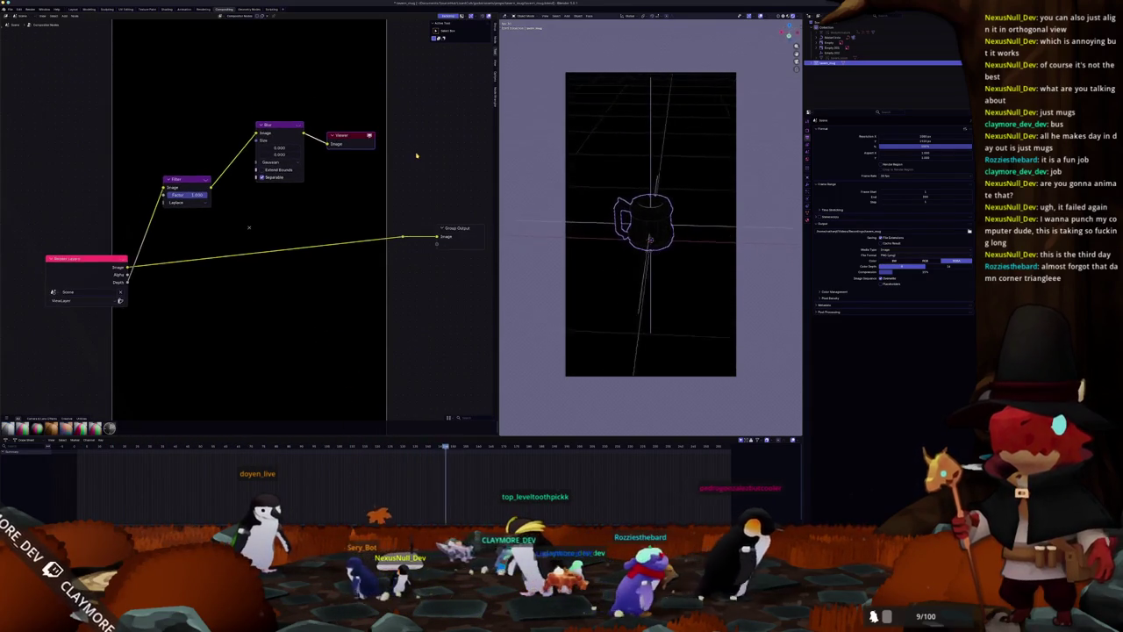
middle_drag(357, 137, 379, 123)
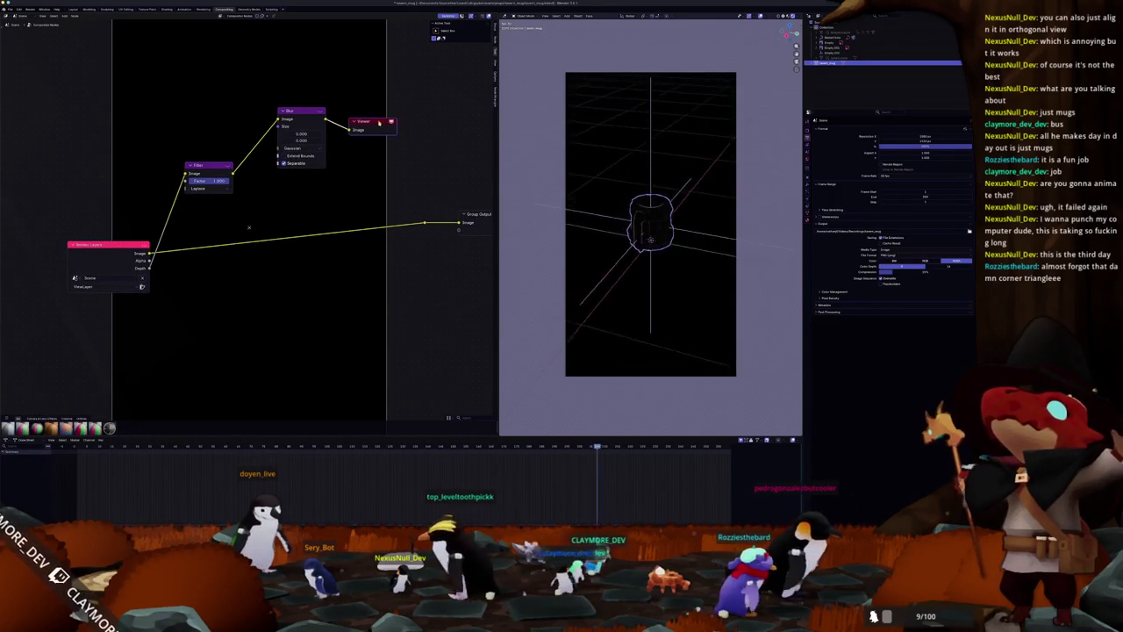
drag(379, 123, 397, 110)
drag(301, 112, 289, 122)
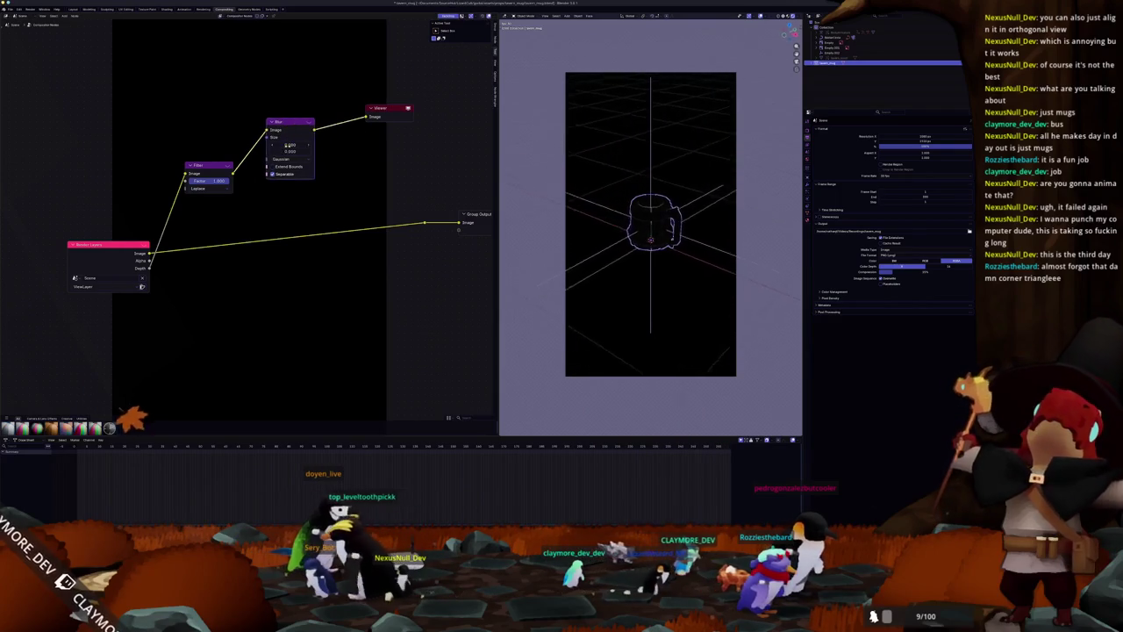
Set the Blur X and Y size to 2 and inspect the thicker mug outline.
click(294, 146)
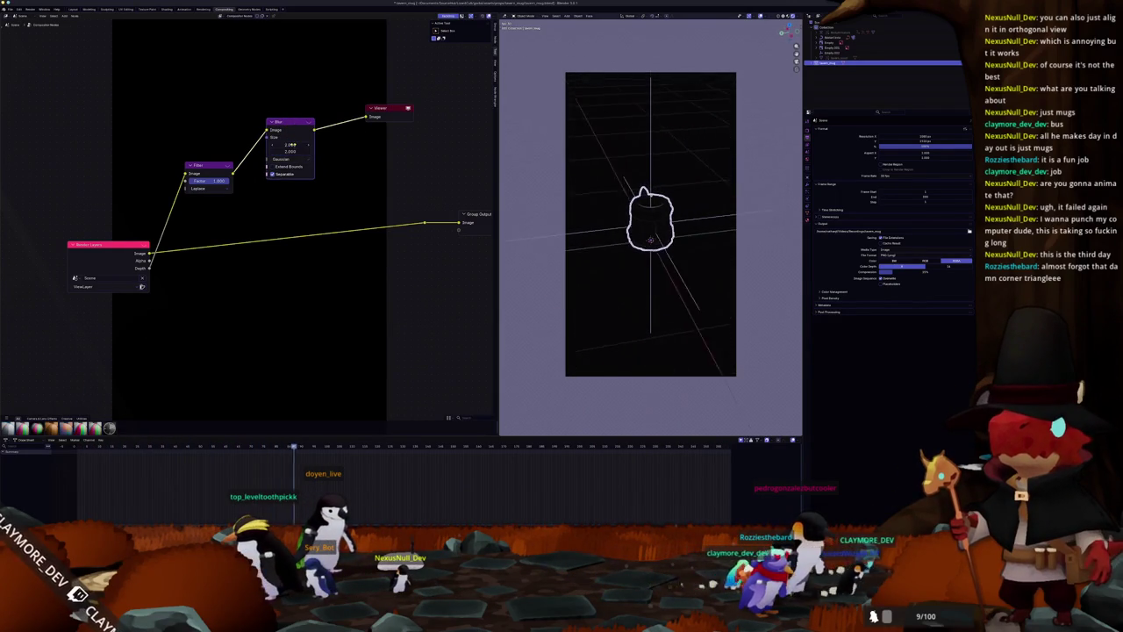
drag(363, 154, 368, 158)
key(KP_0)
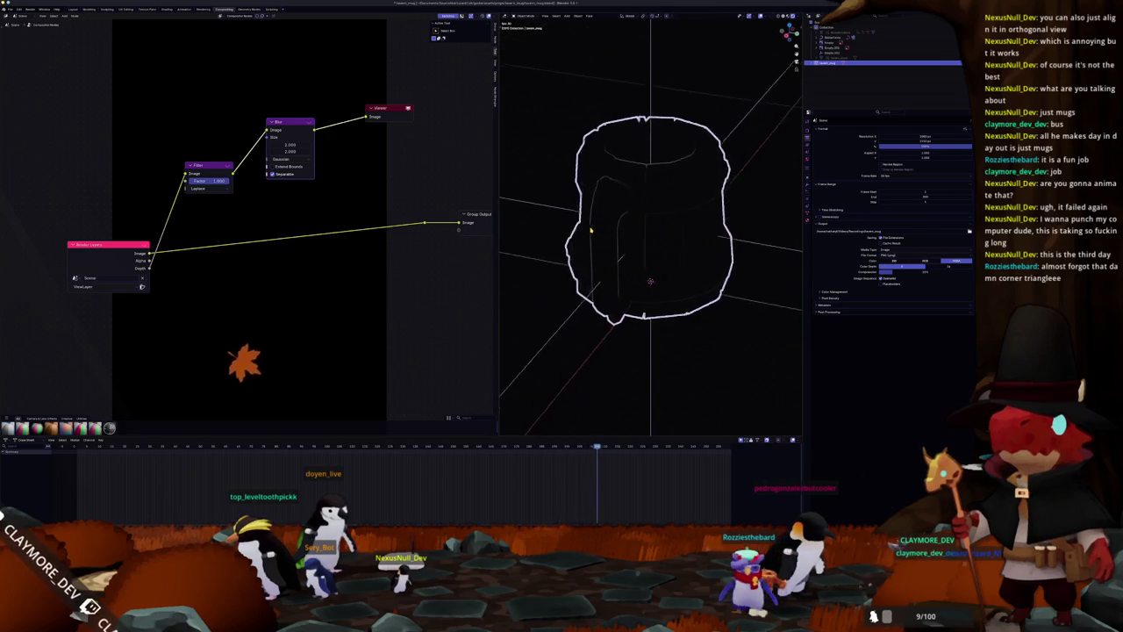
scroll(590, 230, up, 2)
scroll(590, 230, up, 2)
scroll(590, 230, up, 2)
scroll(590, 230, up, 2)
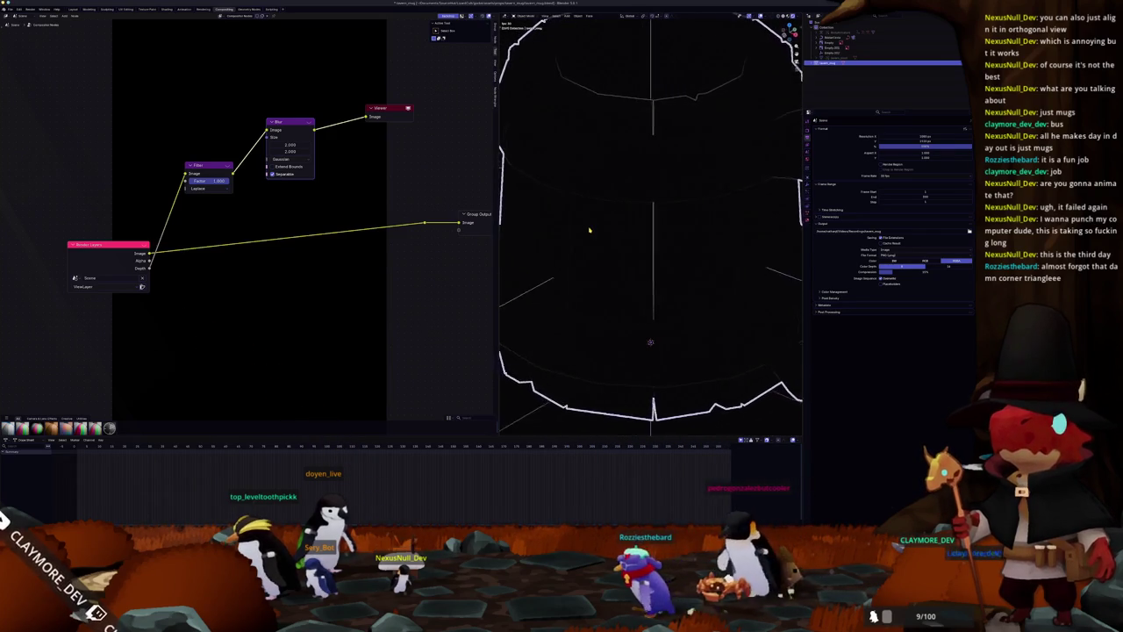
scroll(589, 230, down, 3)
scroll(570, 193, down, 1)
scroll(536, 131, down, 3)
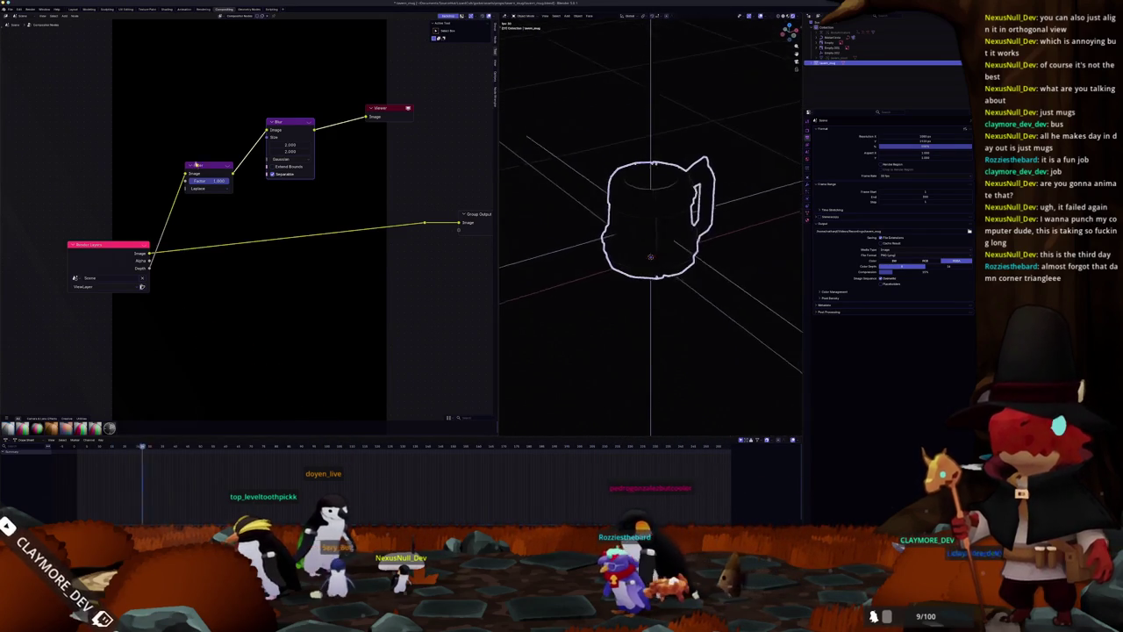
Try several filter types, settle the edge filter on Laplace, and return to camera view.
click(210, 189)
click(202, 204)
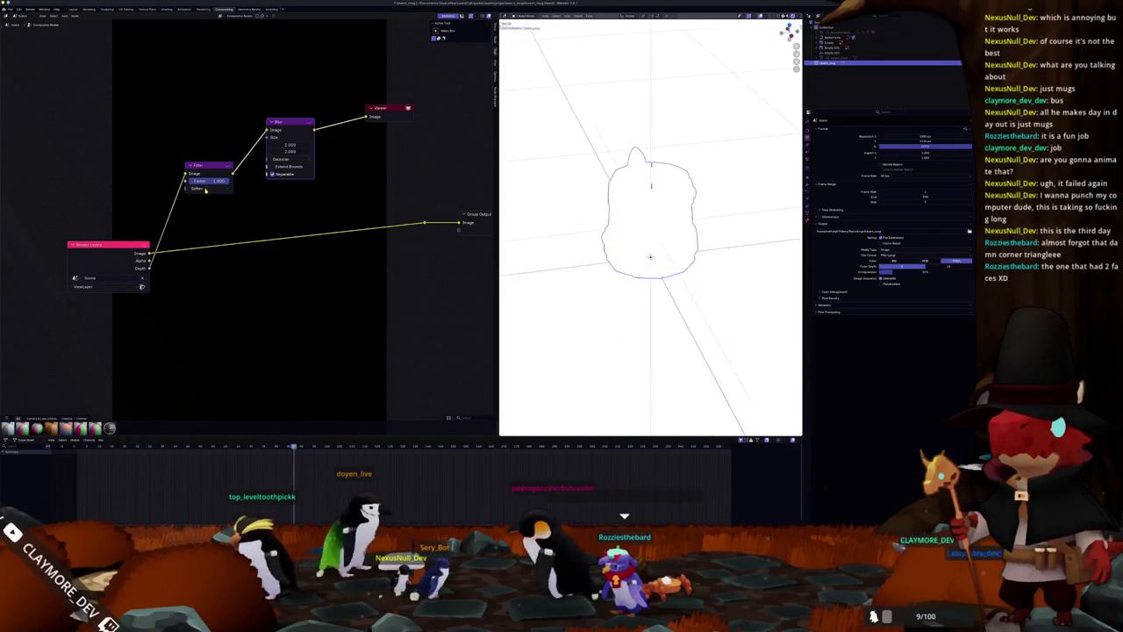
click(209, 188)
click(201, 235)
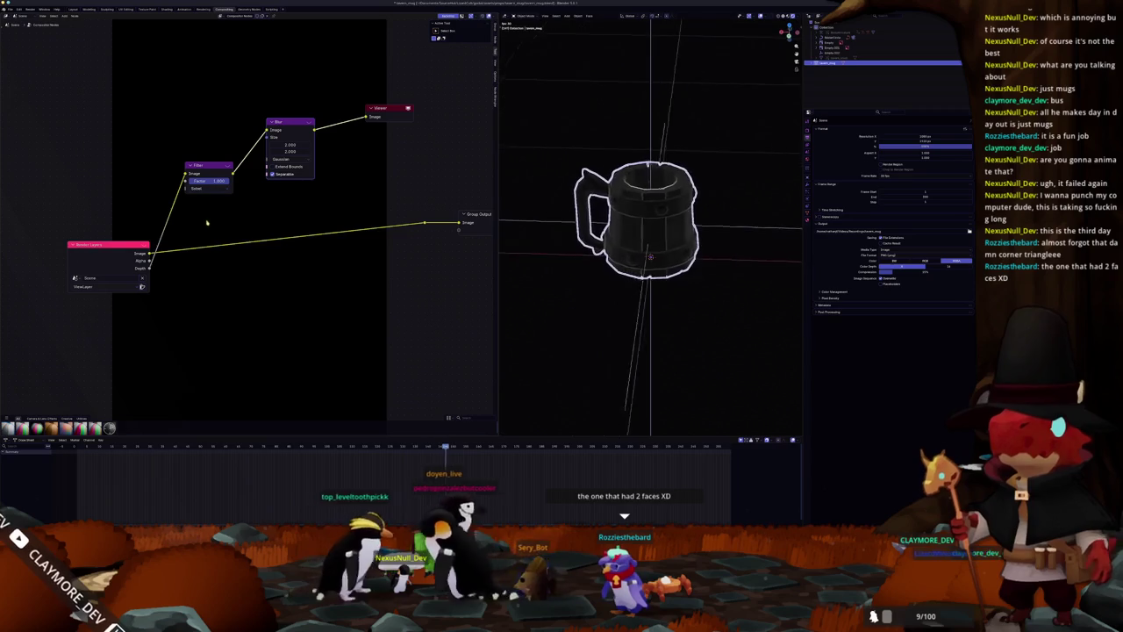
click(212, 188)
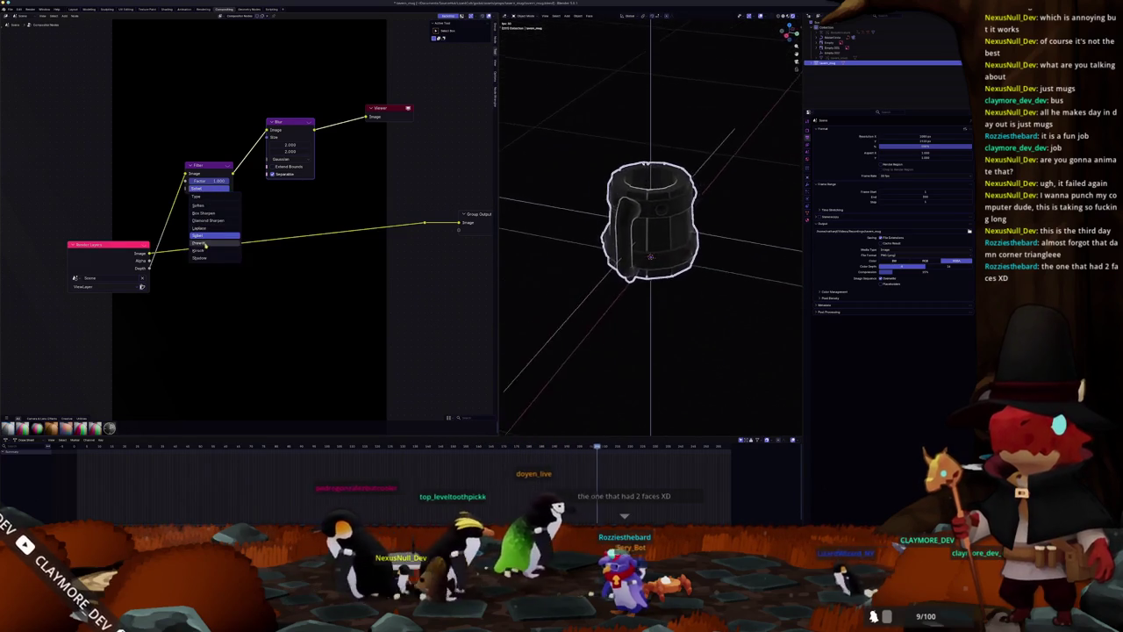
click(207, 228)
key(KP_0)
scroll(562, 230, up, 2)
scroll(297, 162, down, 2)
Insert a Mix node on the Blur–Viewer link, keeping the Mix blend mode.
drag(316, 131, 399, 141)
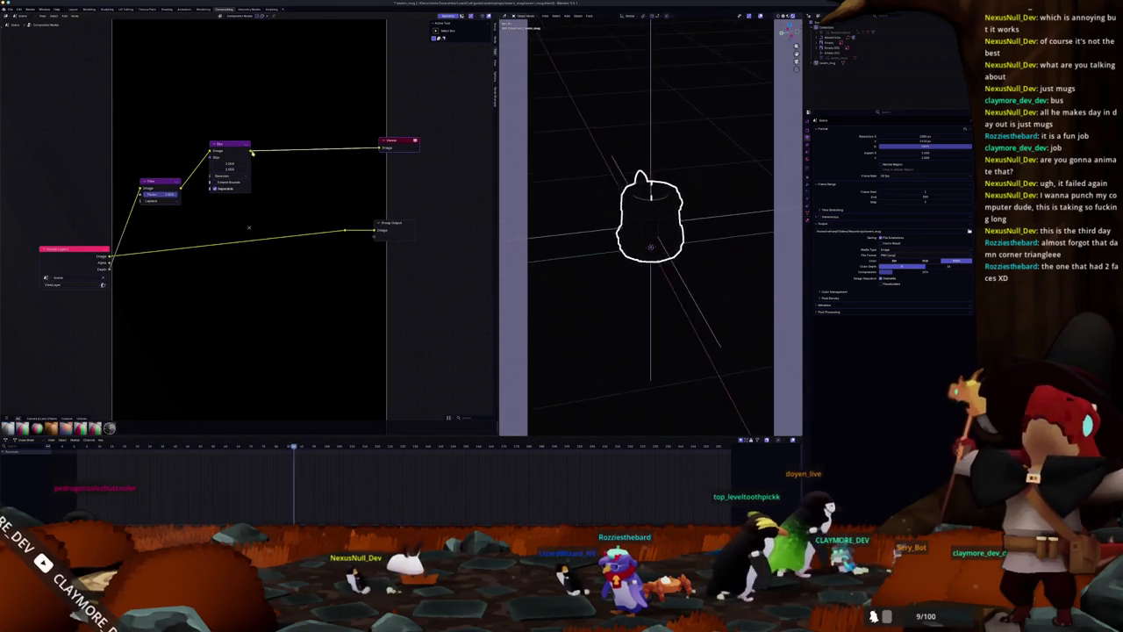
click(321, 149)
click(311, 145)
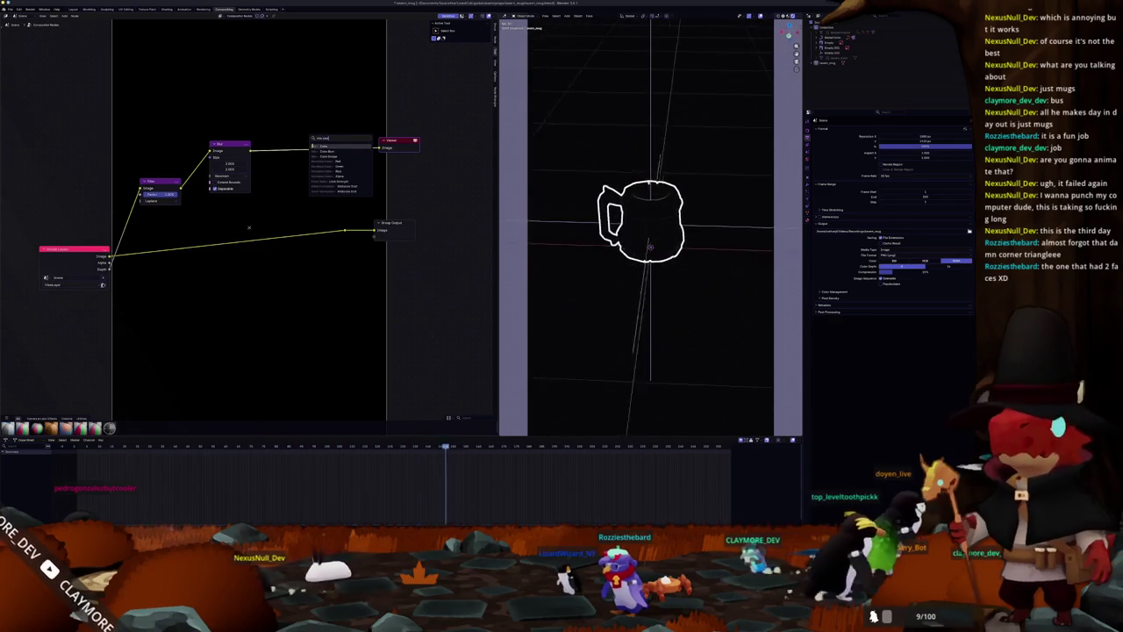
click(320, 155)
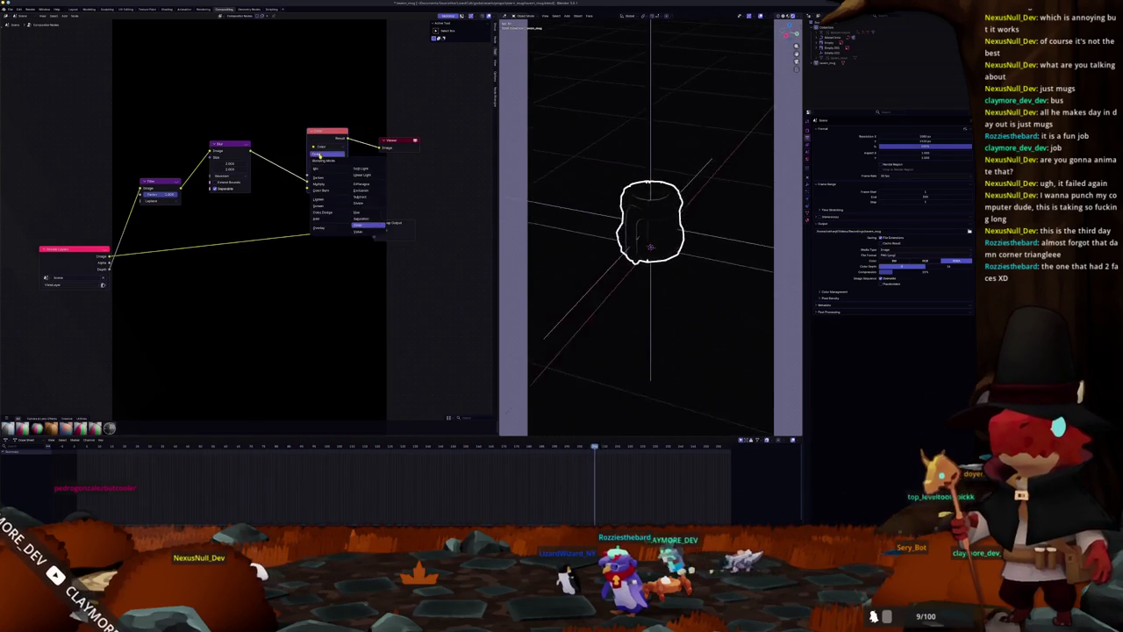
click(320, 169)
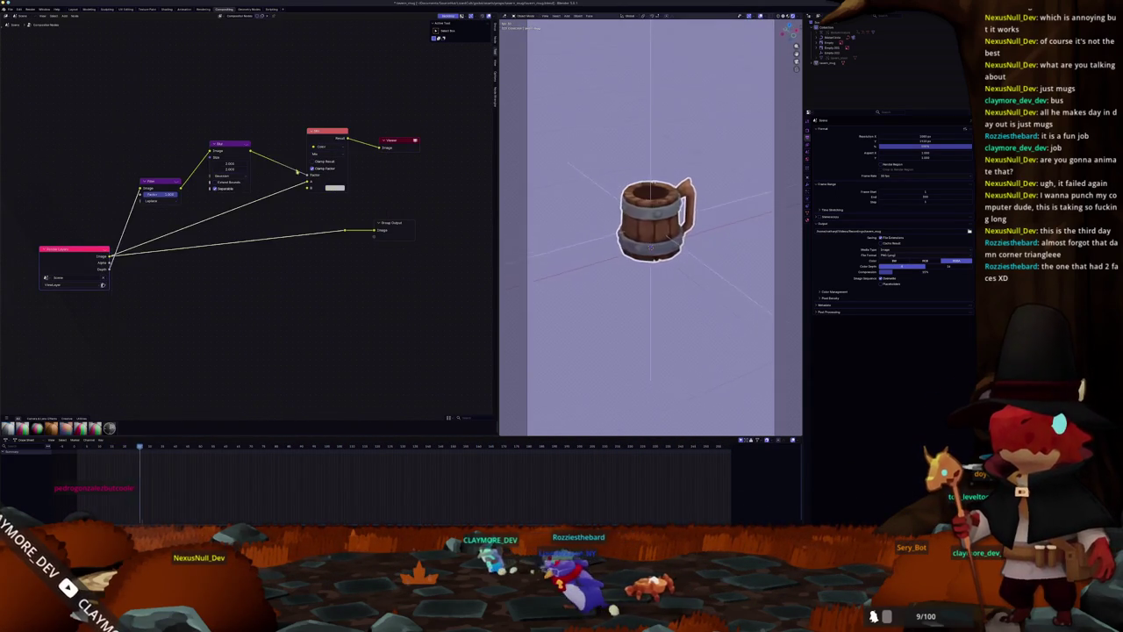
Add Greater Than and Multiply math nodes after Blur, driving the Mix Factor.
click(318, 155)
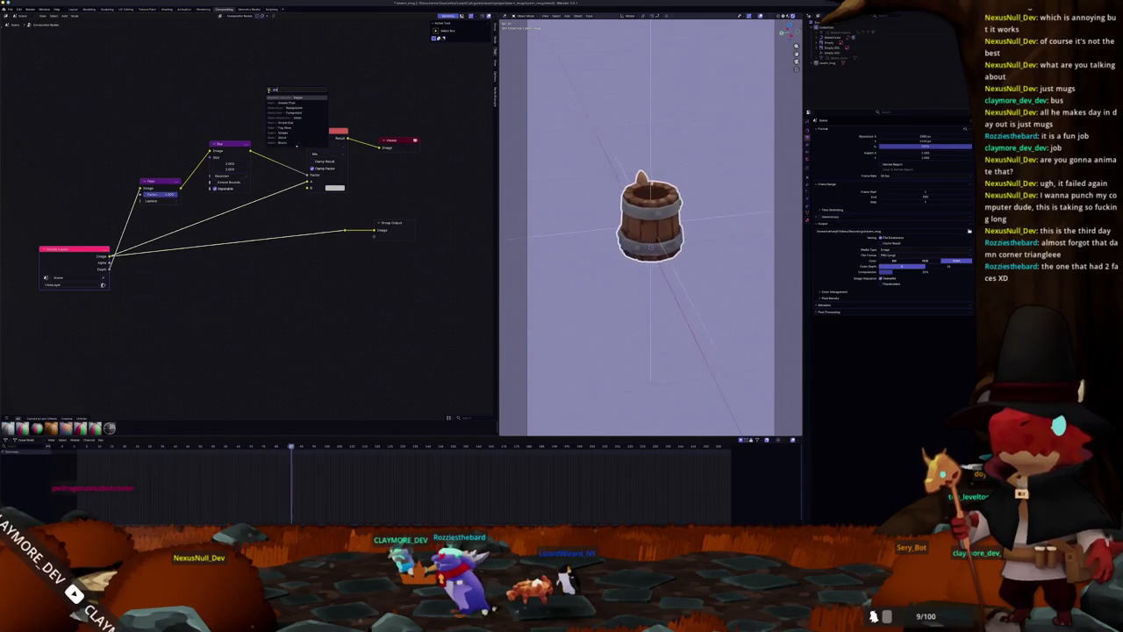
key(Return)
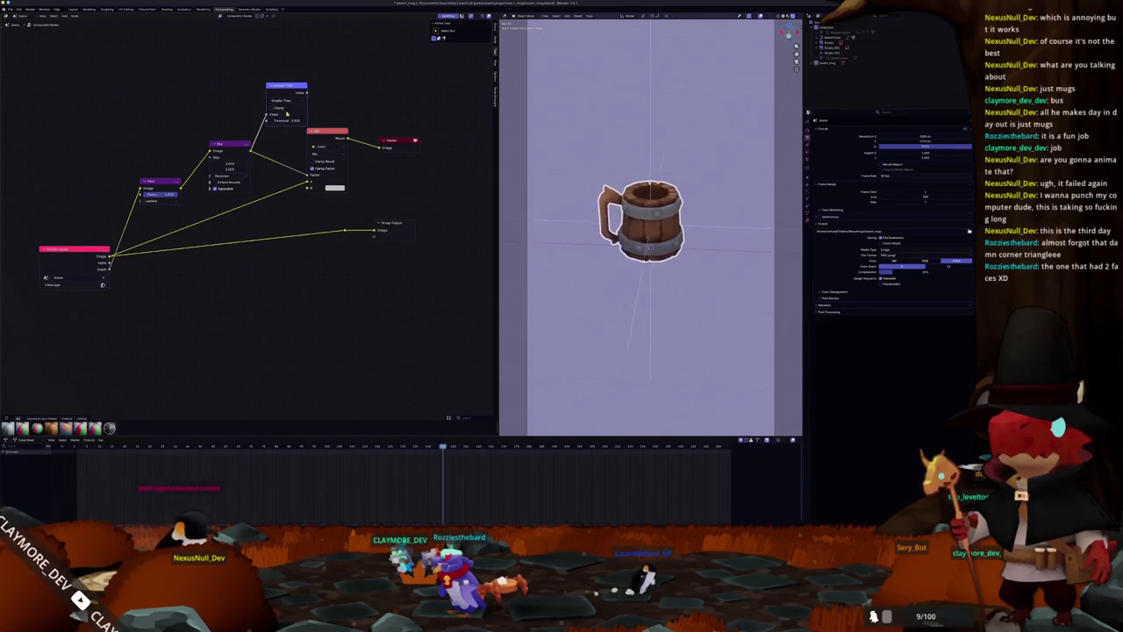
ctrl+shift+click(271, 89)
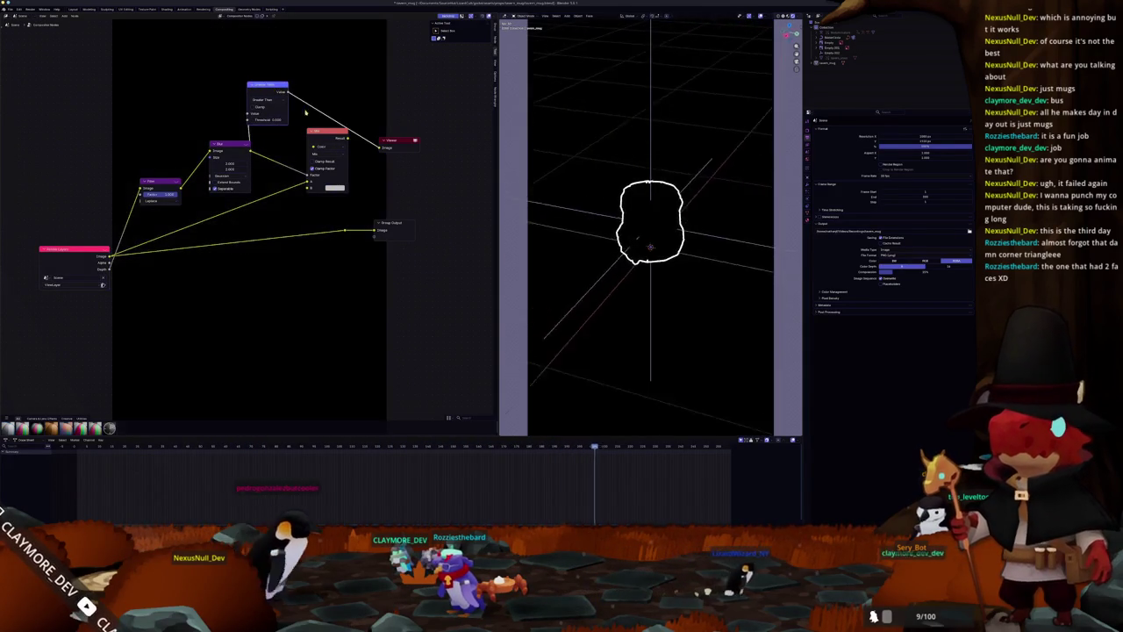
drag(289, 93, 320, 93)
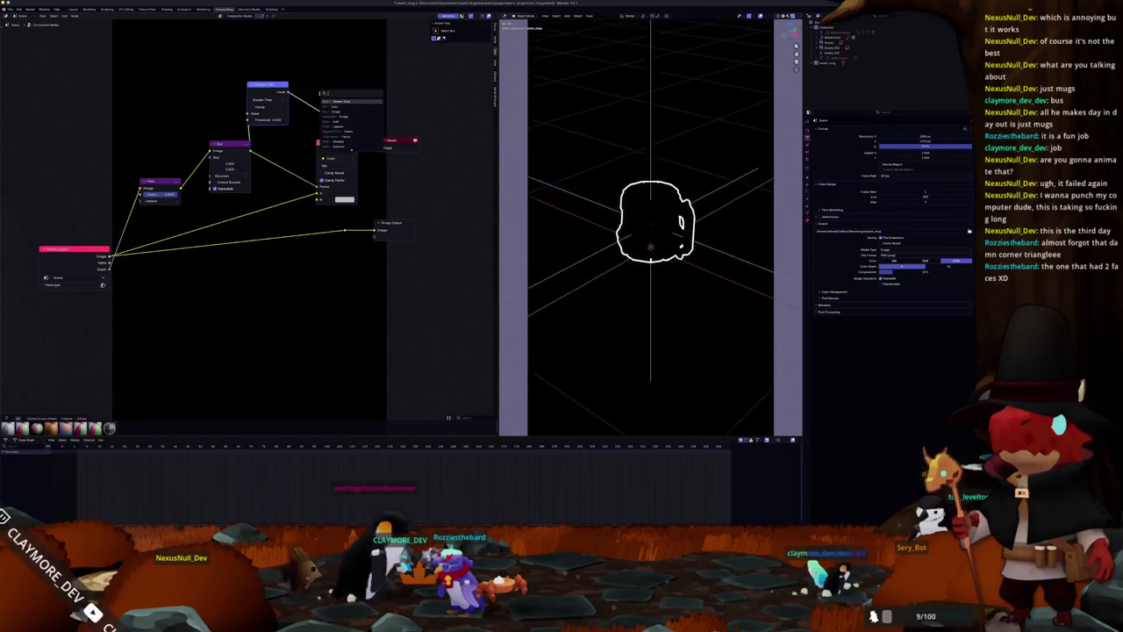
key(Return)
ctrl+shift+click(324, 88)
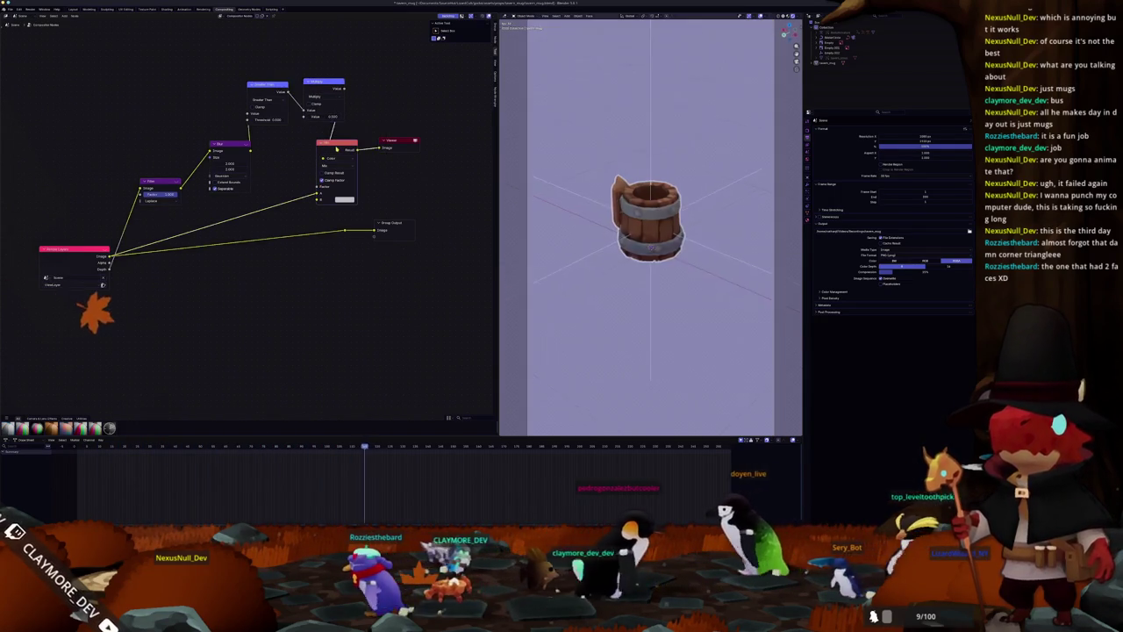
ctrl+shift+click(337, 143)
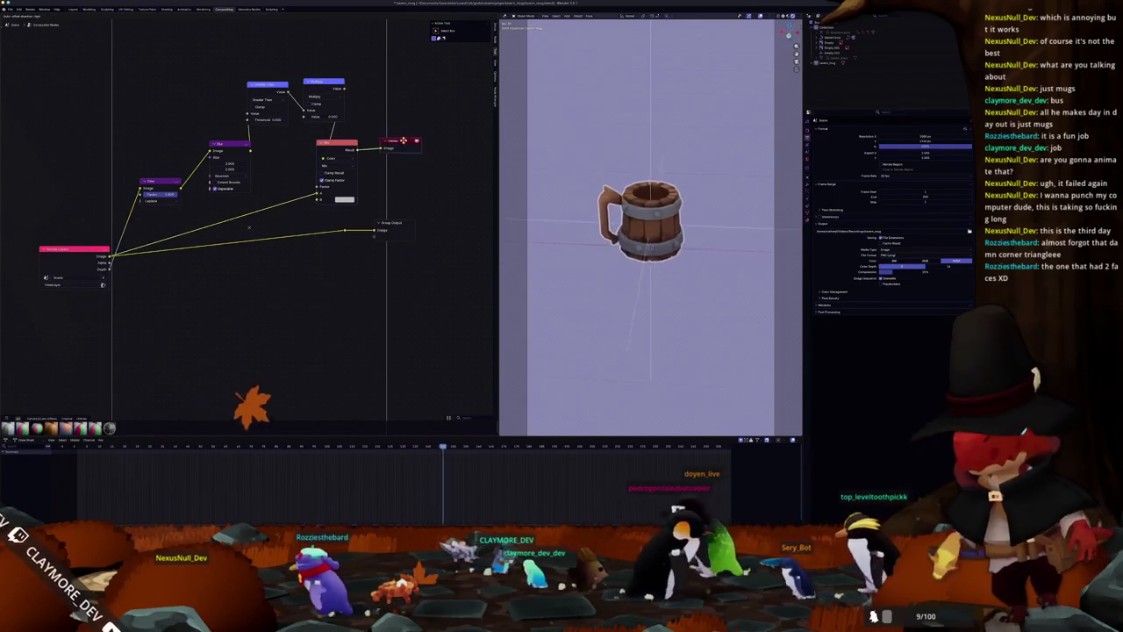
Set the Mix outline colour to black and add a Kuwahara node before the Viewer.
drag(403, 142, 438, 145)
click(344, 200)
drag(387, 191, 401, 156)
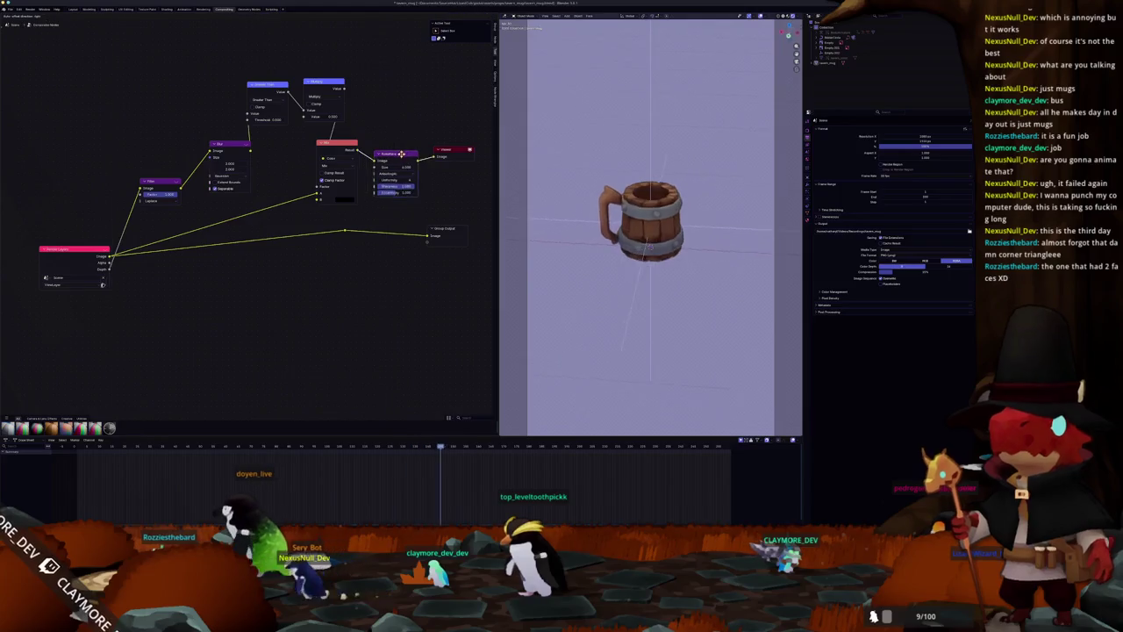
key(KP_0)
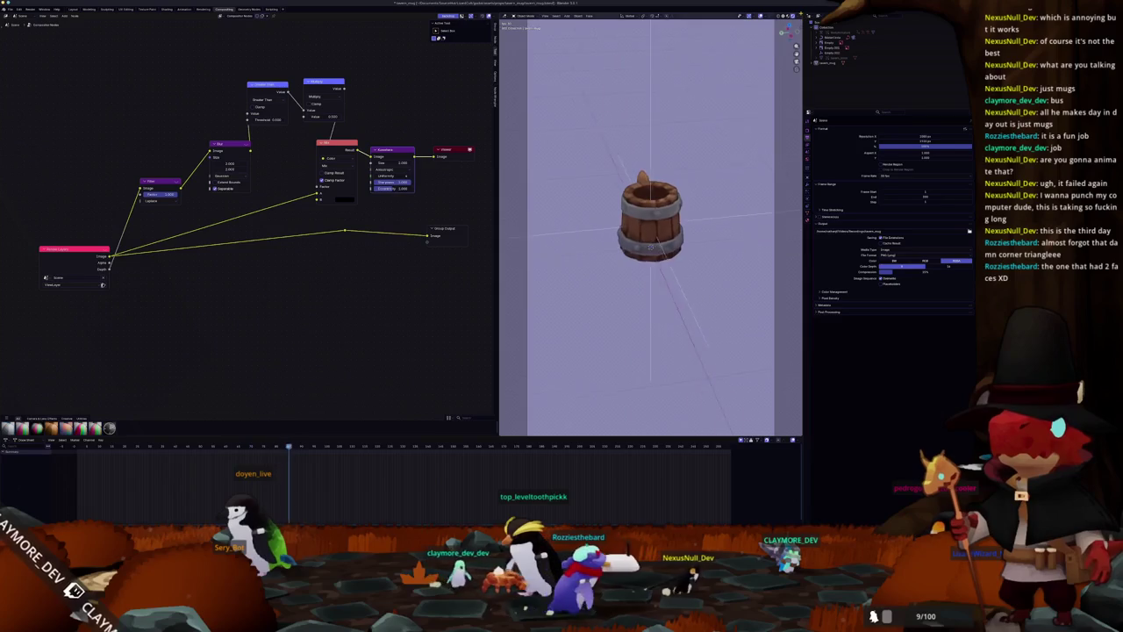
click(650, 248)
Make the new area an Image Editor showing Render Result and render the frame with F12.
click(659, 16)
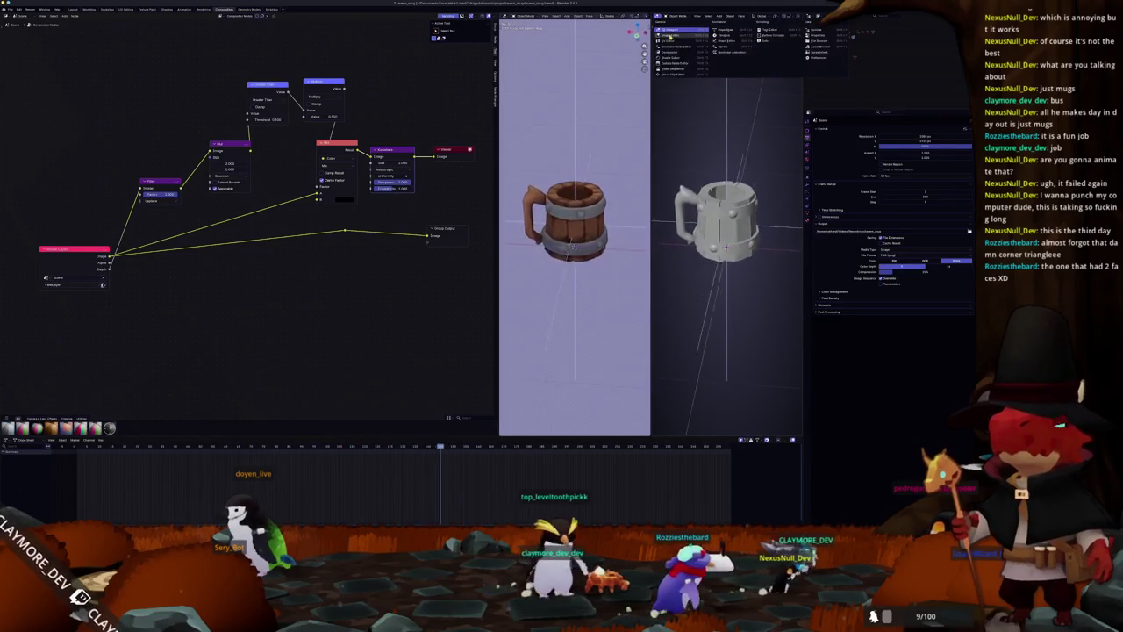
click(672, 35)
click(713, 16)
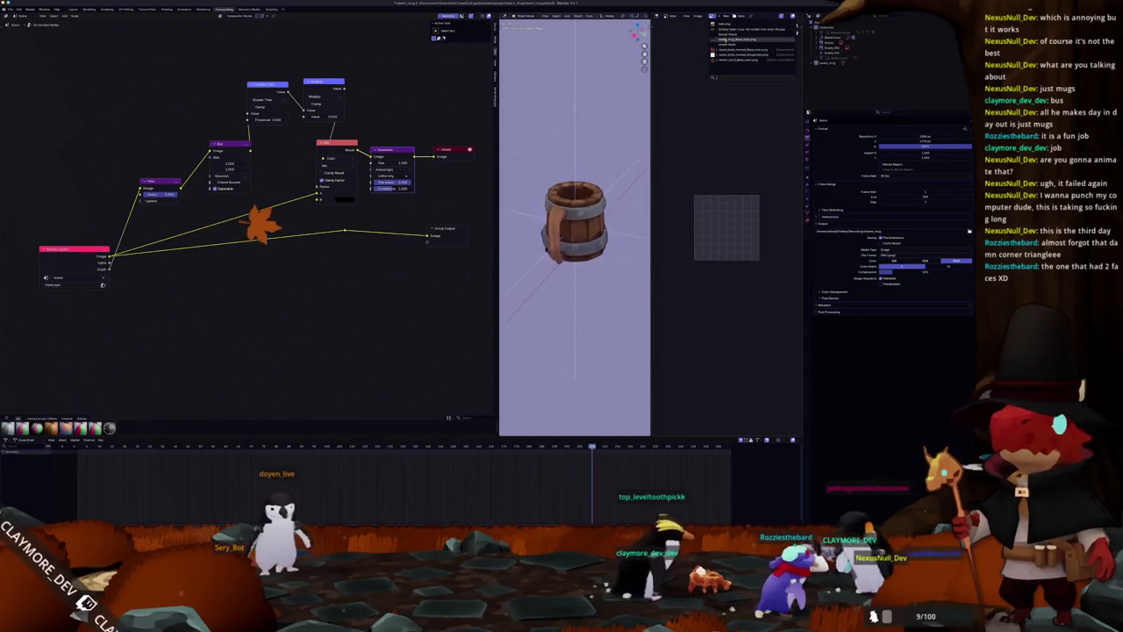
click(720, 38)
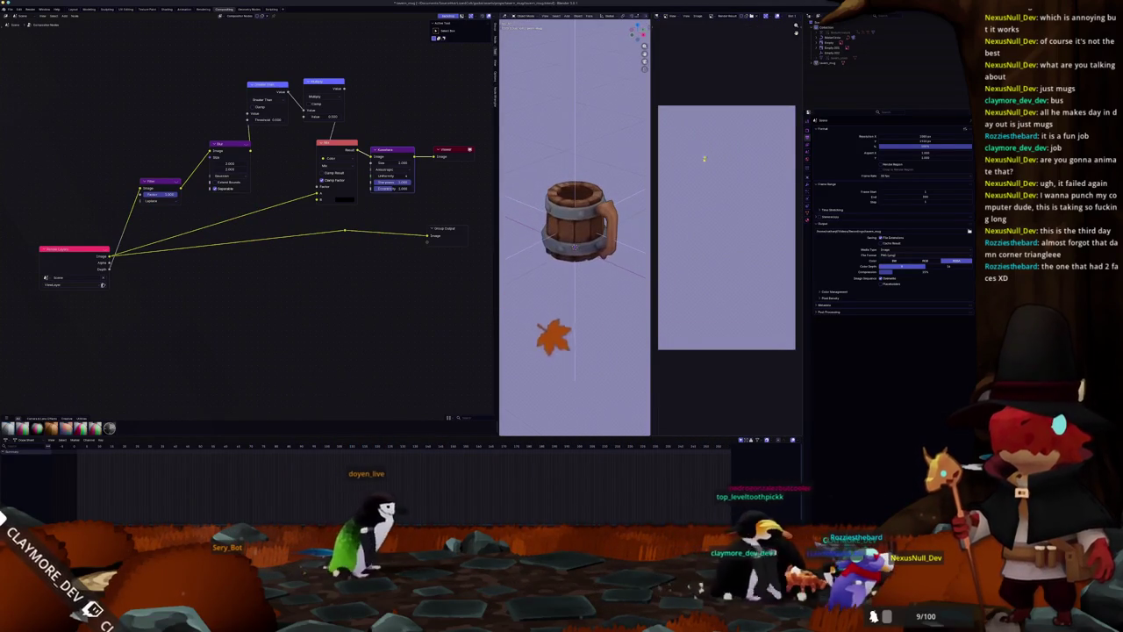
key(F12)
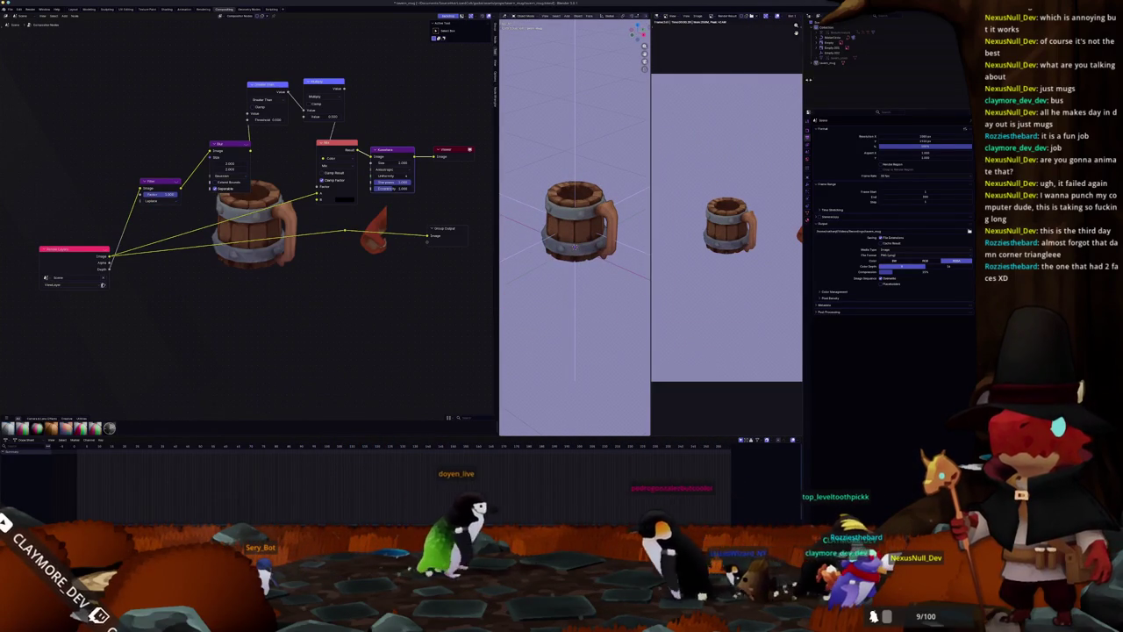
Delete the Fantasy Beer Mug reference image and fit the camera frame to the viewport.
right_click(843, 34)
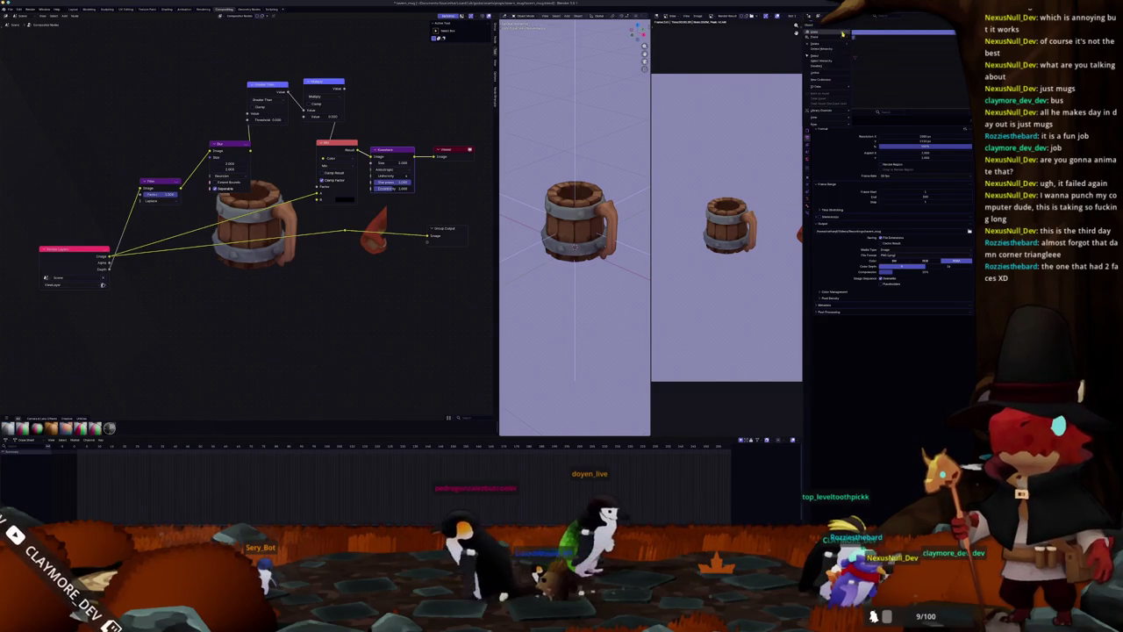
click(830, 48)
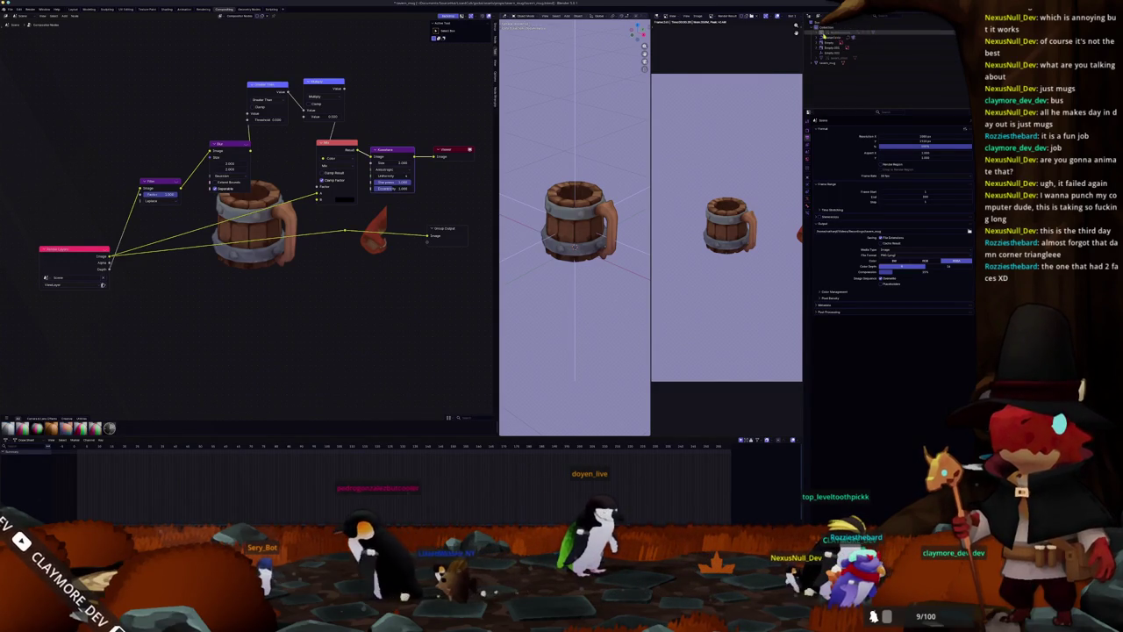
key(KP_0)
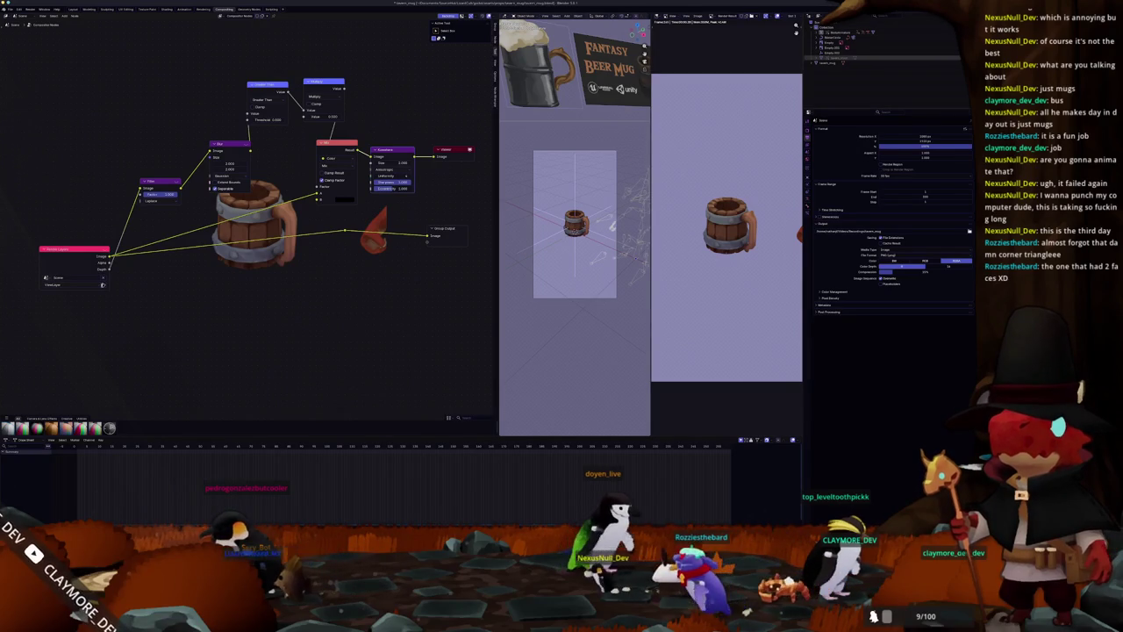
scroll(615, 229, down, 2)
click(622, 245)
key(x)
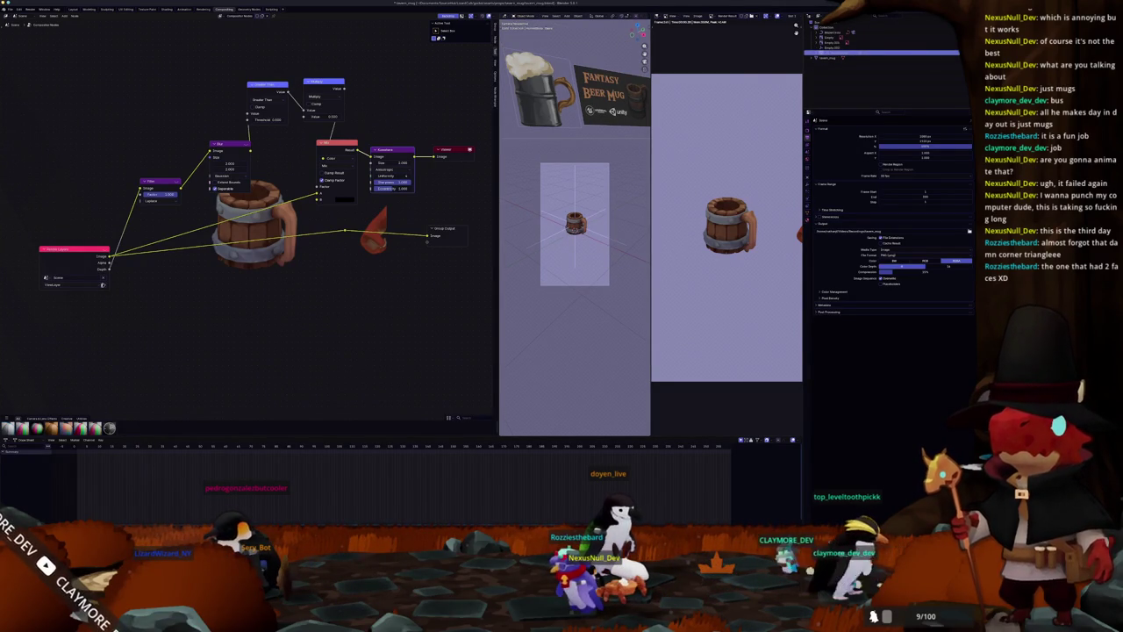
key(Home)
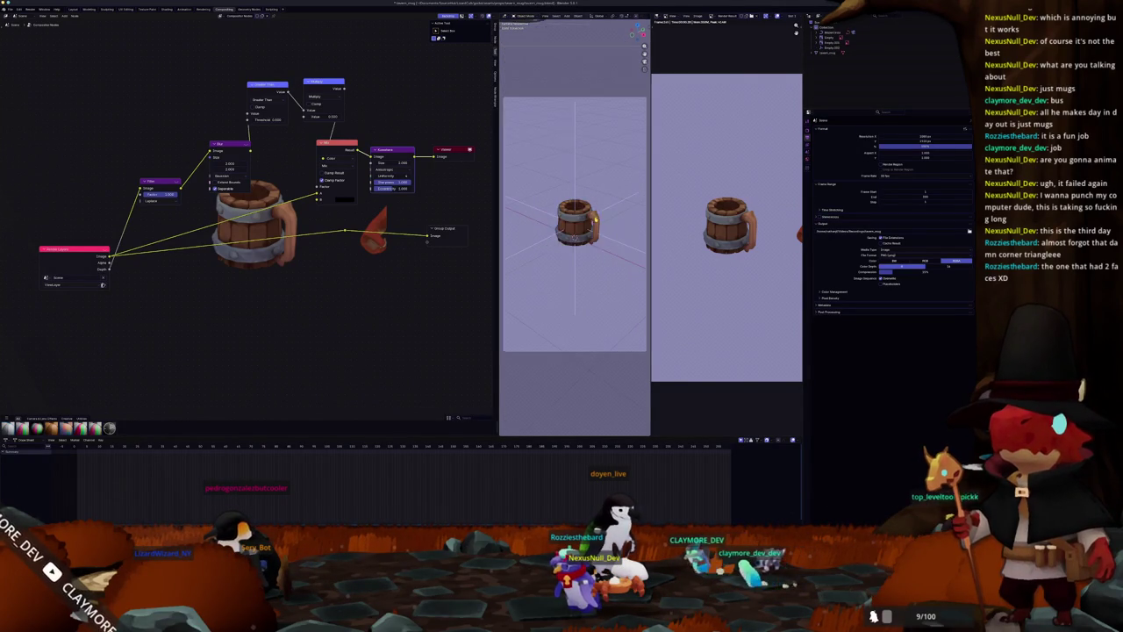
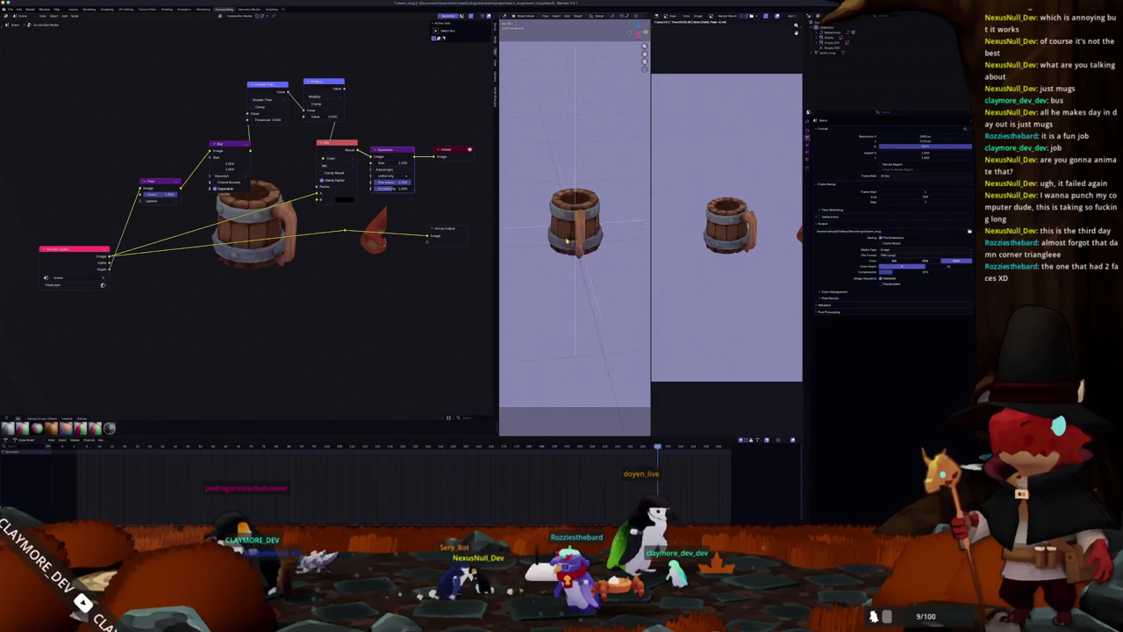
Orbit and tilt the viewport around the mug to inspect it.
scroll(439, 164, down, 1)
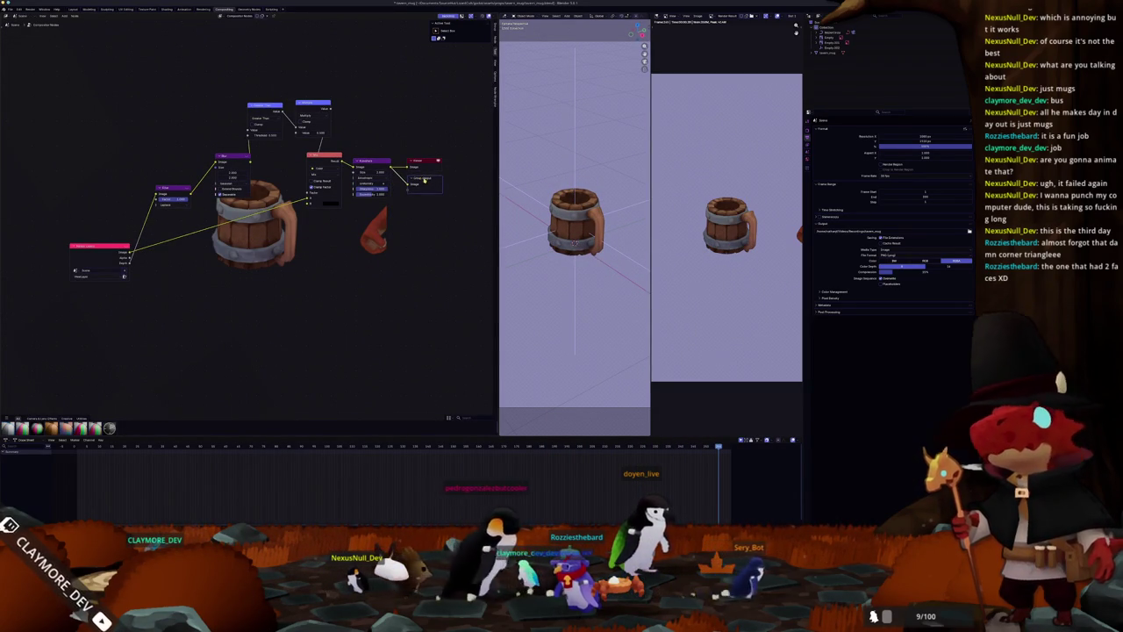
scroll(711, 219, down, 1)
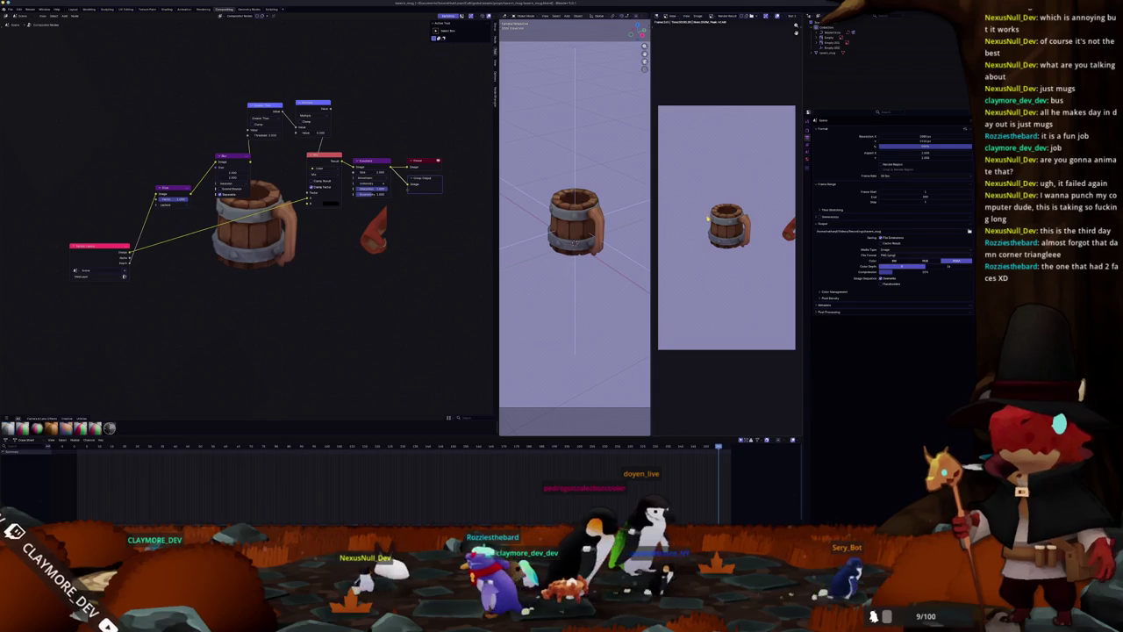
scroll(706, 215, up, 2)
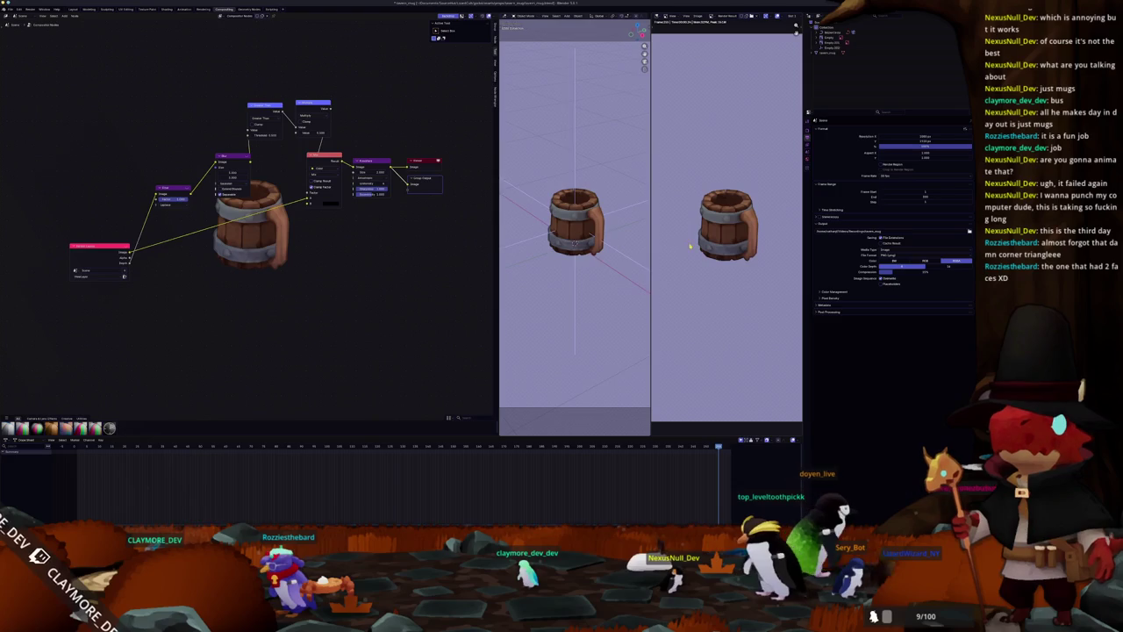
key(KP_4)
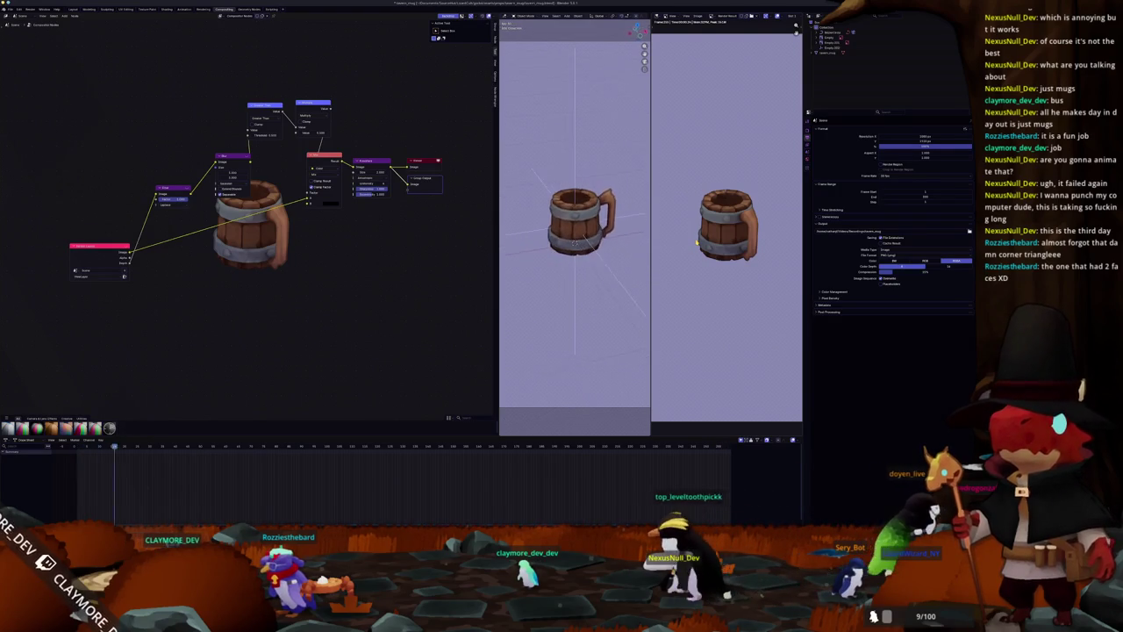
key(Up)
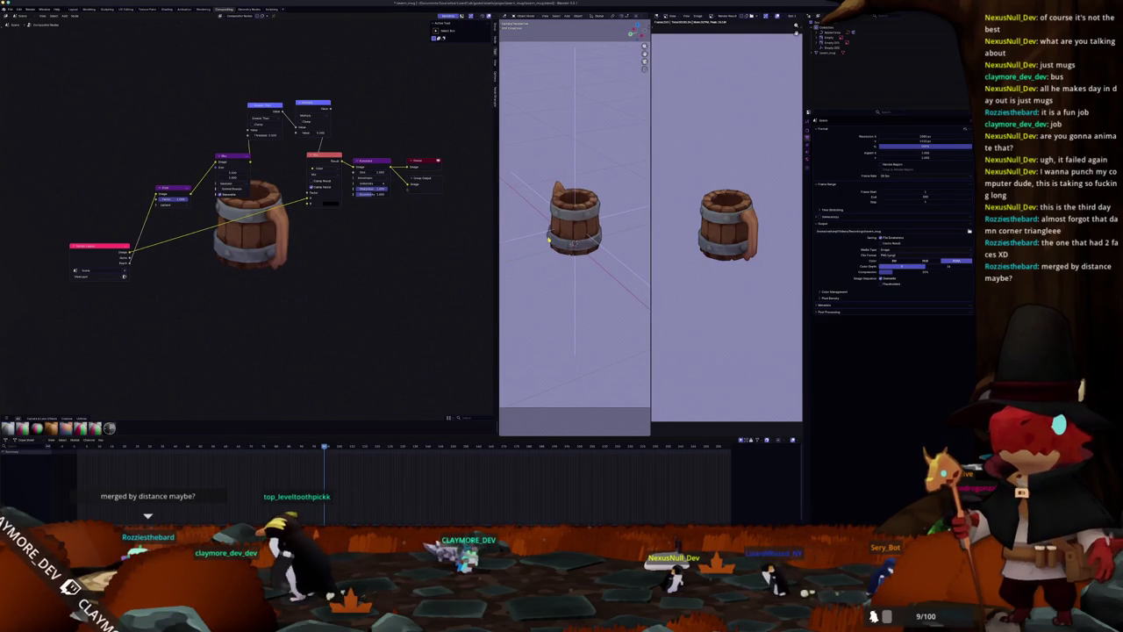
middle_drag(548, 237, 550, 235)
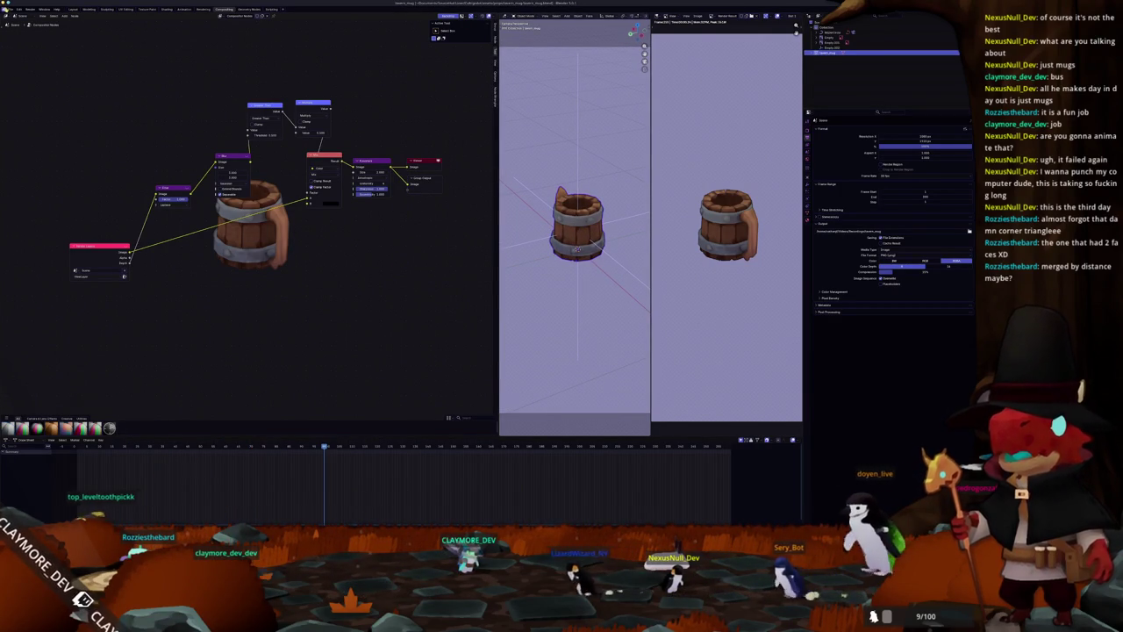
Export the selected mug as barrel_mug.glb with material Images set to None.
click(10, 9)
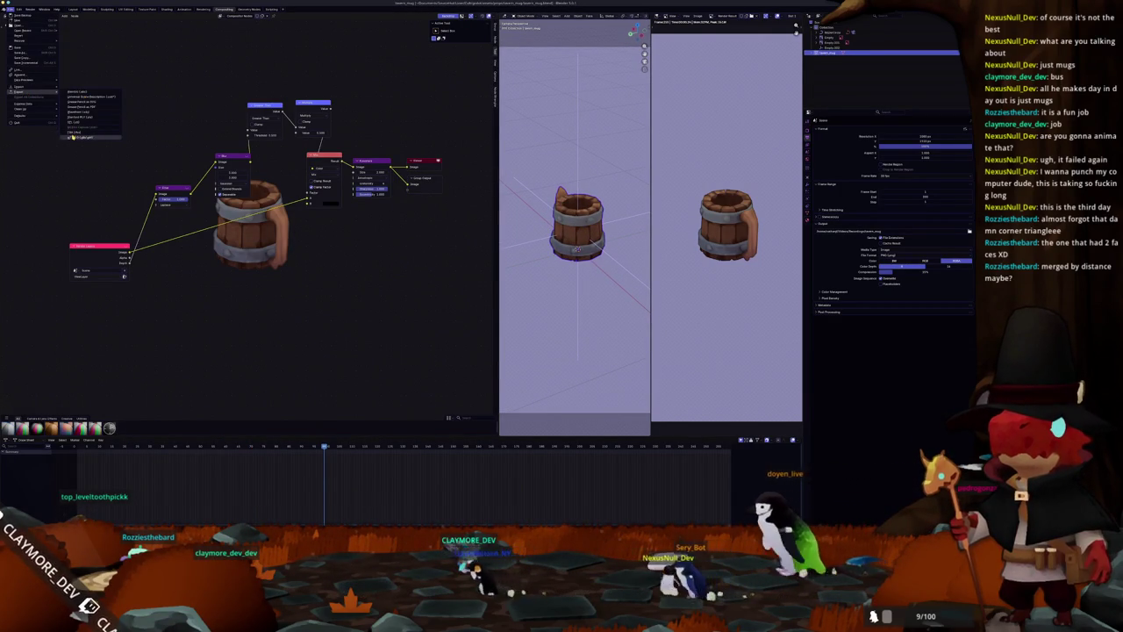
click(92, 138)
click(680, 113)
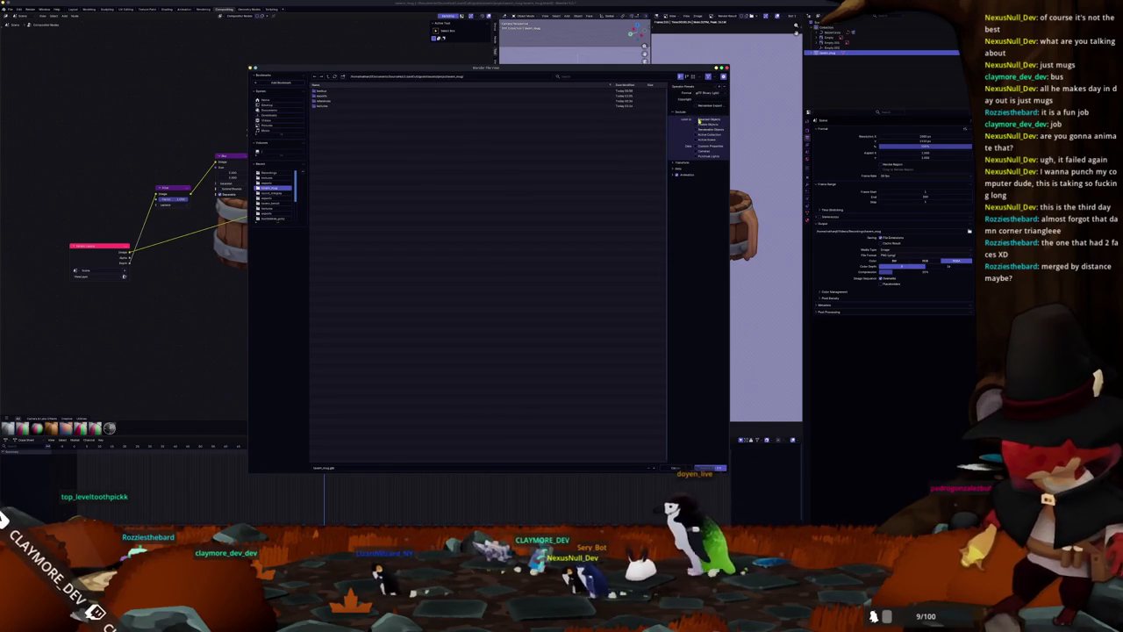
click(681, 169)
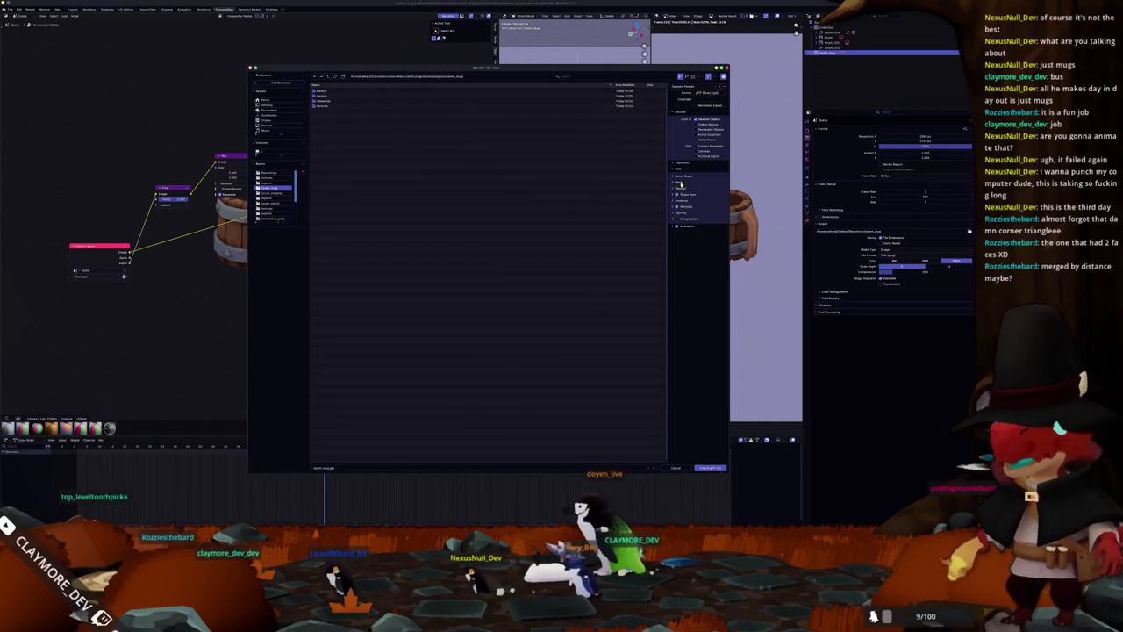
click(683, 189)
click(702, 202)
click(700, 221)
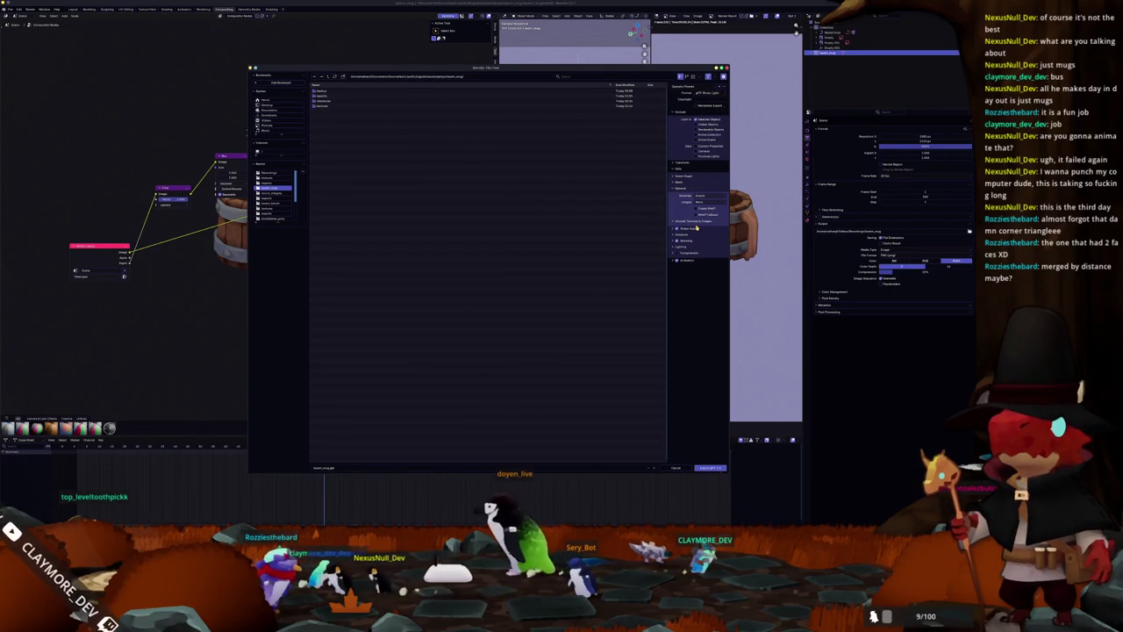
click(681, 260)
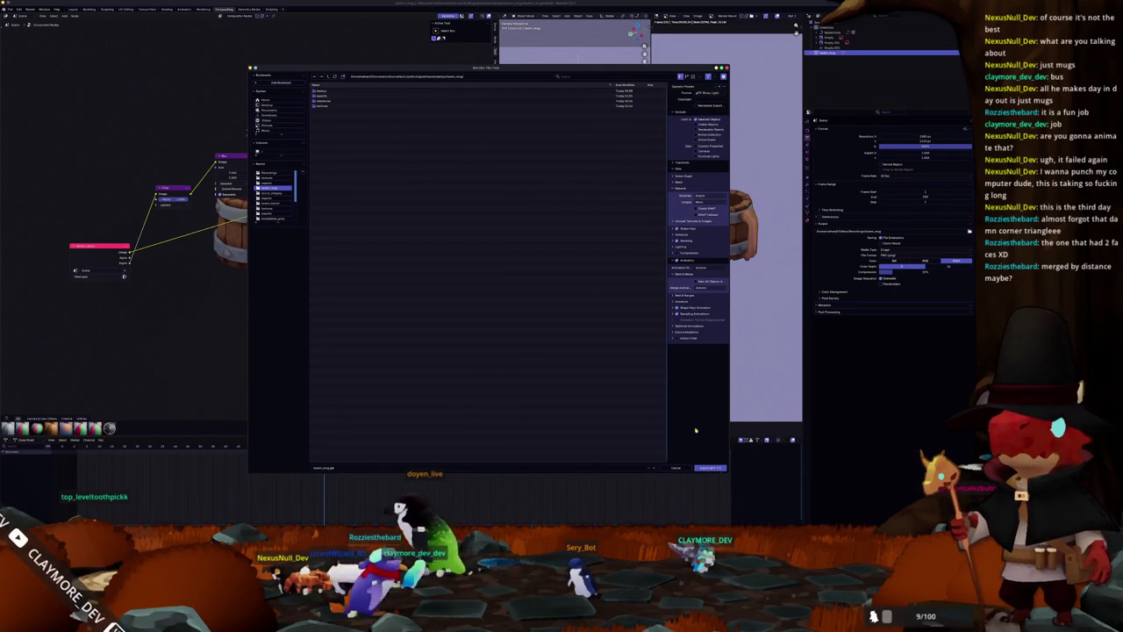
click(711, 468)
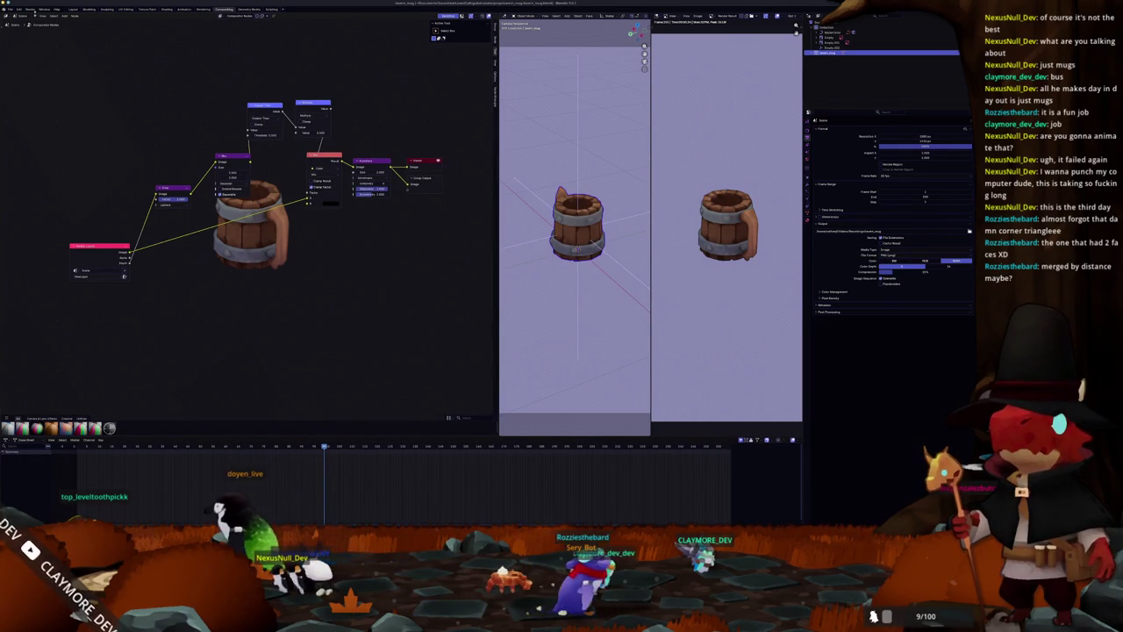
Wire a new mix node from Render Layers into the output and preview it in the backdrop.
mouse_move(129, 256)
mouse_down()
mouse_move(349, 287)
mouse_move(361, 280)
mouse_up()
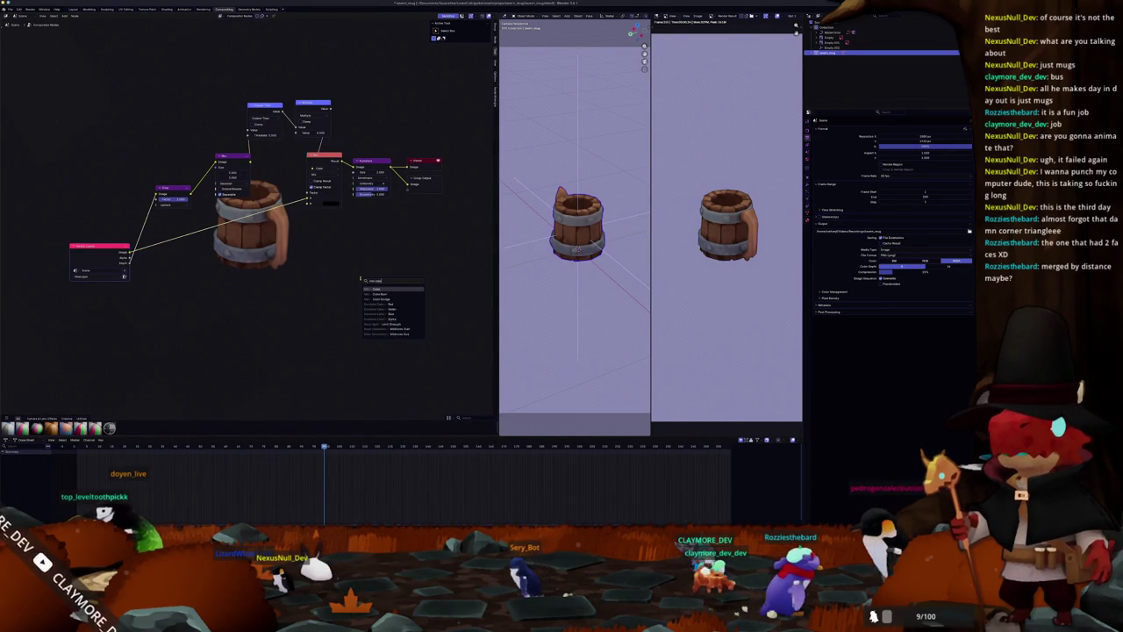
text(file)
key(Return)
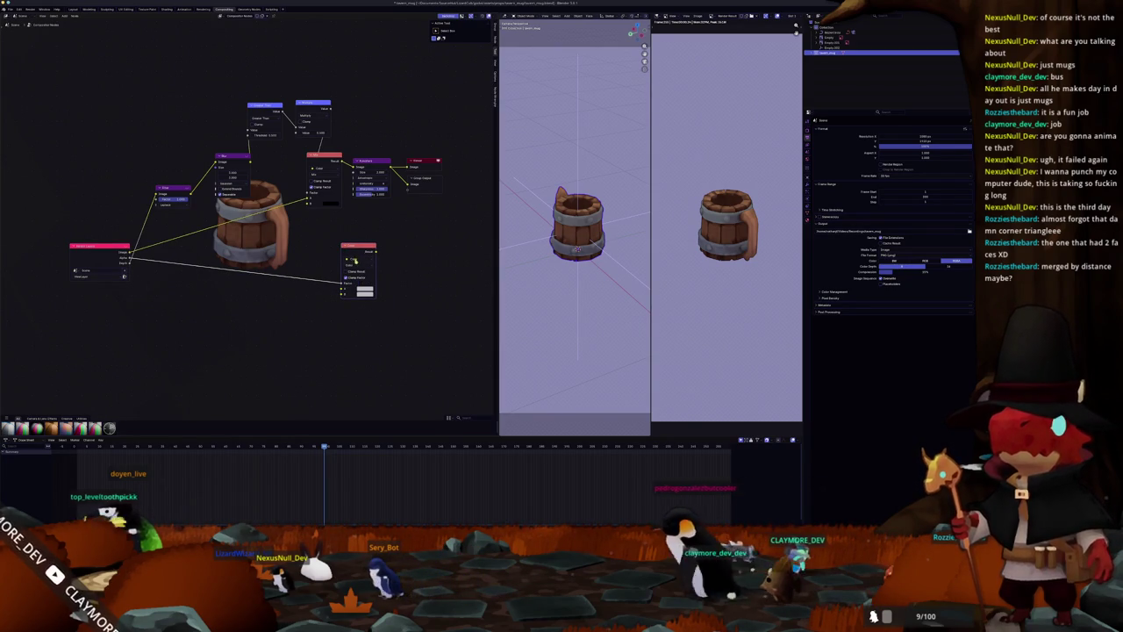
drag(353, 260, 428, 236)
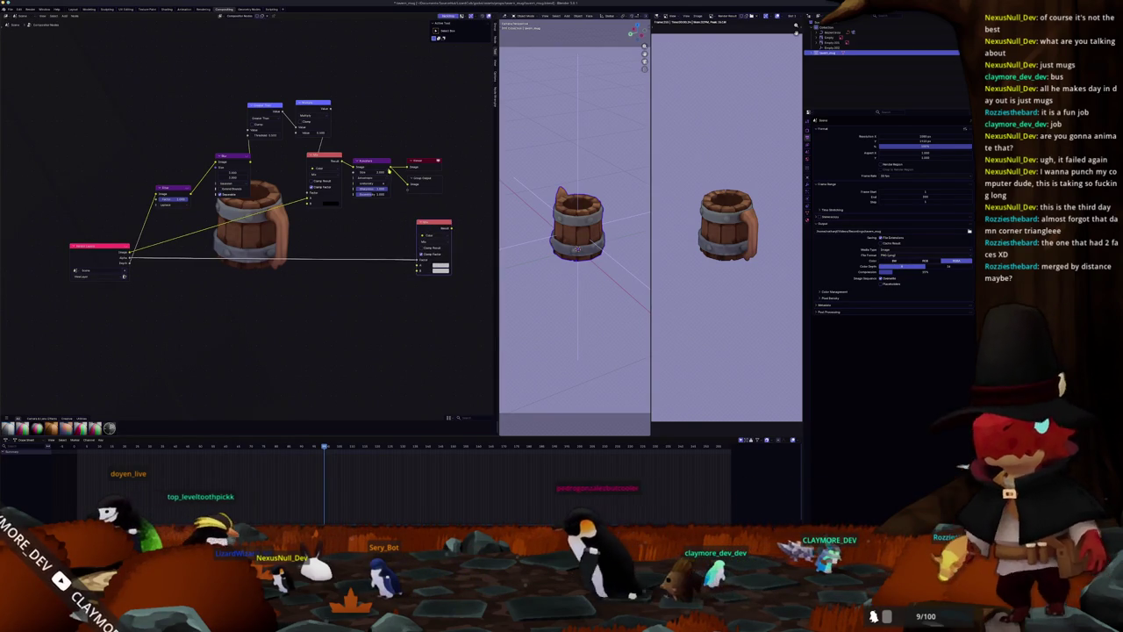
ctrl+shift+click(434, 223)
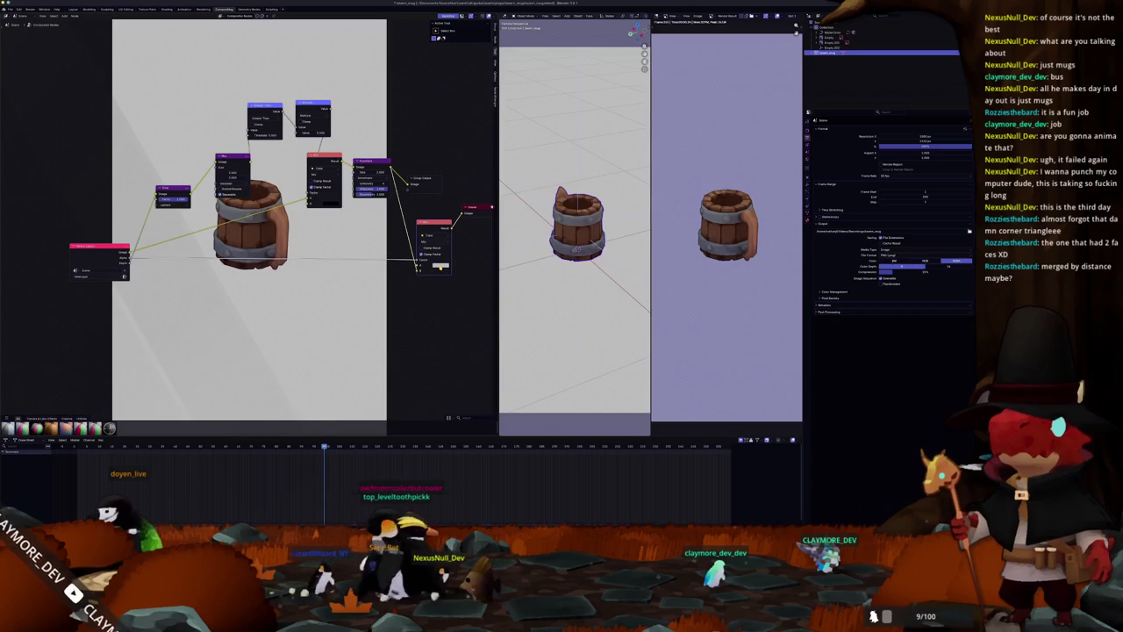
Change the background node's colour from white to a warm light beige.
click(439, 265)
mouse_move(454, 198)
mouse_down()
mouse_move(470, 199)
mouse_move(460, 198)
mouse_up()
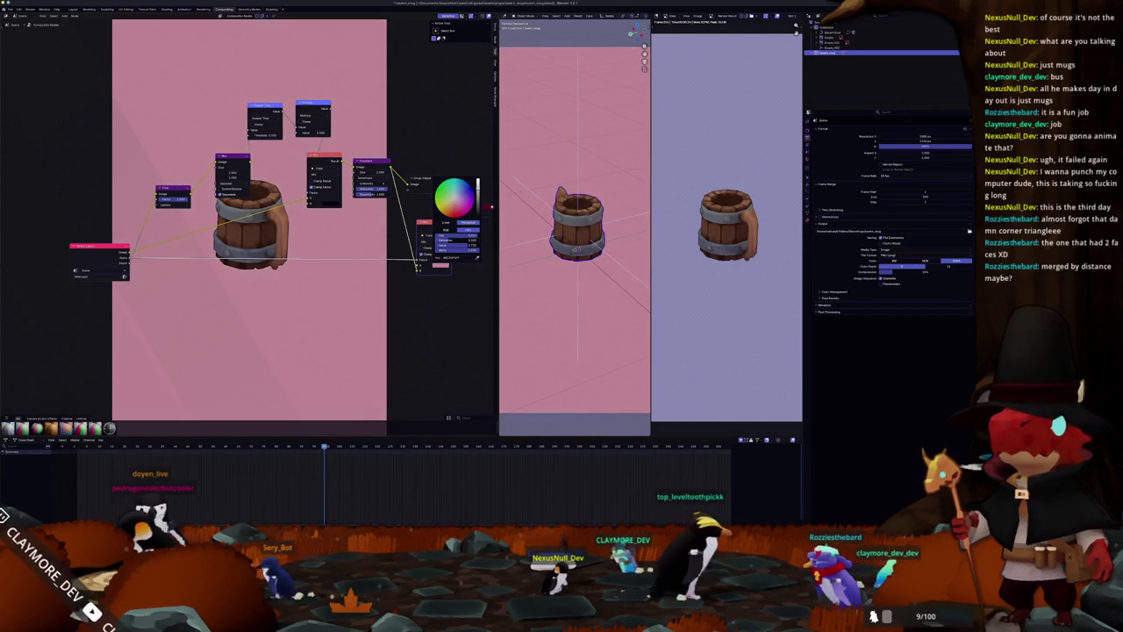
drag(455, 210, 458, 195)
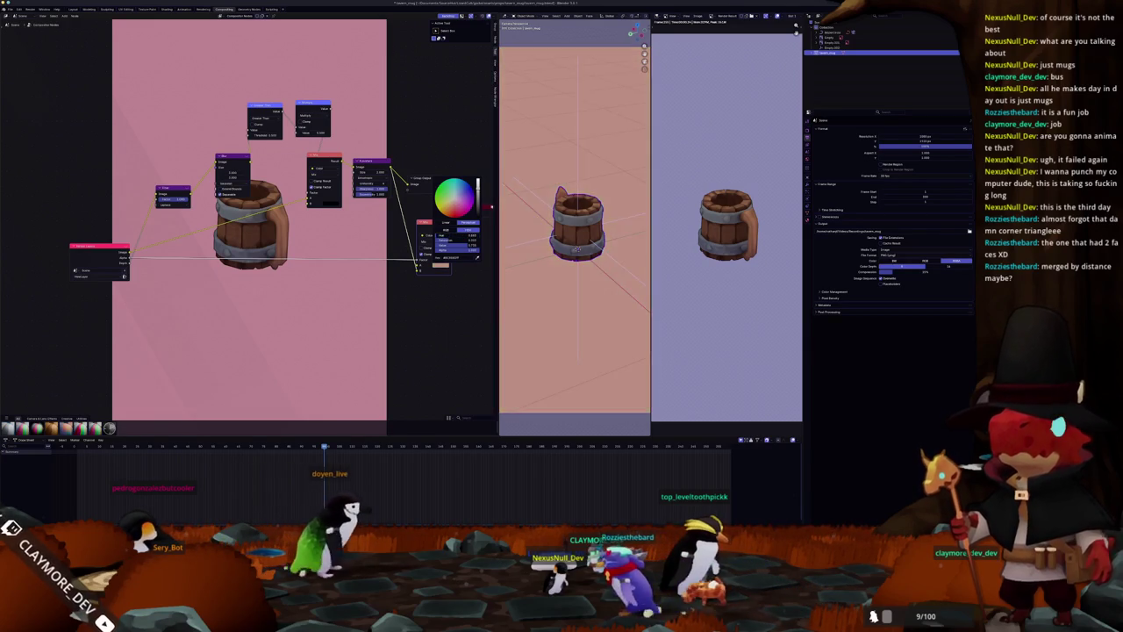
drag(458, 195, 456, 197)
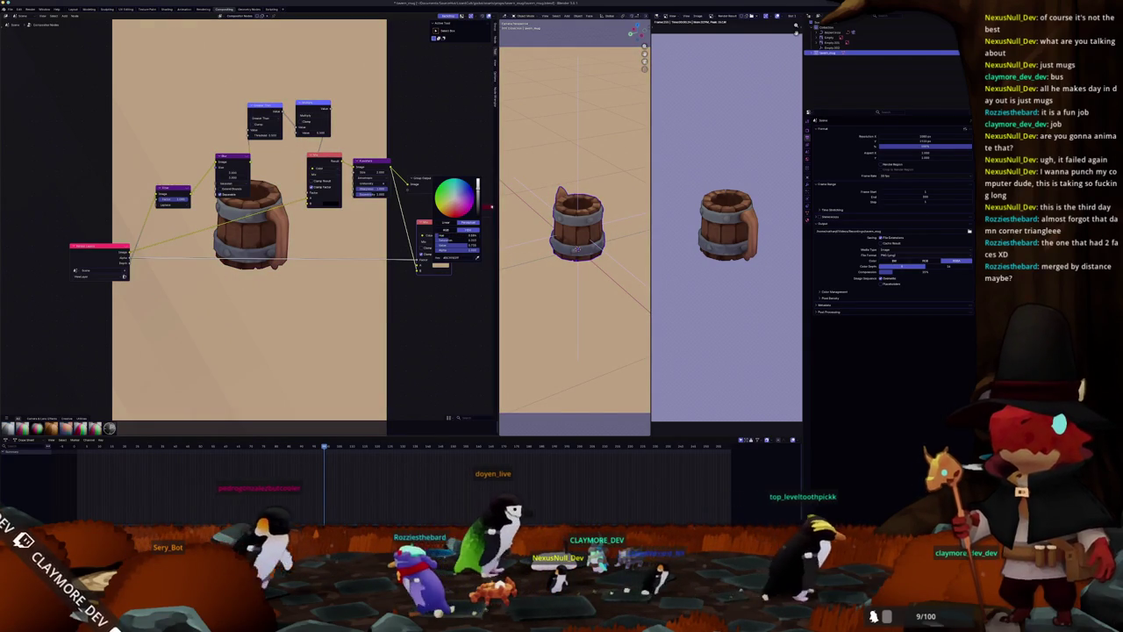
scroll(550, 301, down, 3)
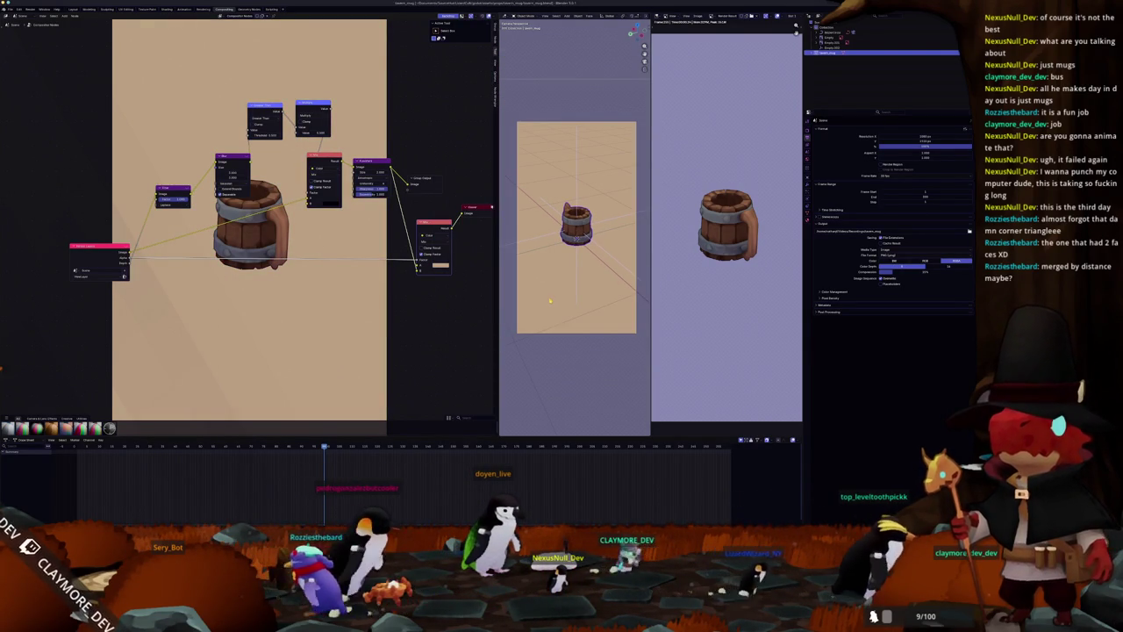
Add an orange node below the background node in the compositor.
scroll(550, 301, up, 1)
scroll(431, 299, up, 1)
scroll(431, 300, down, 1)
key(Return)
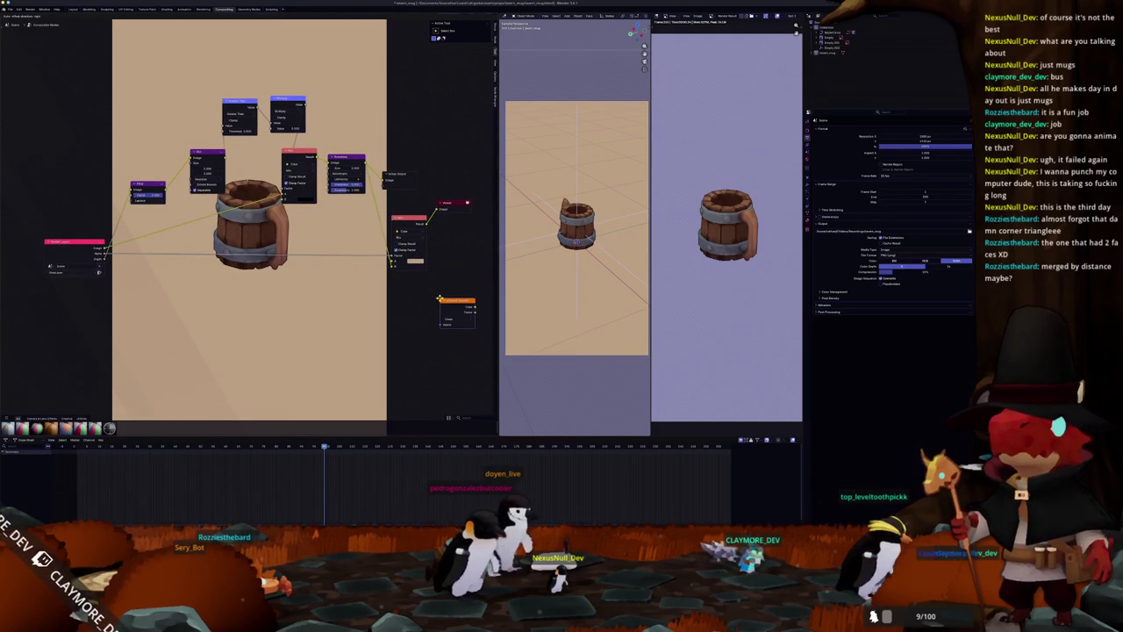
middle_drag(348, 326, 308, 305)
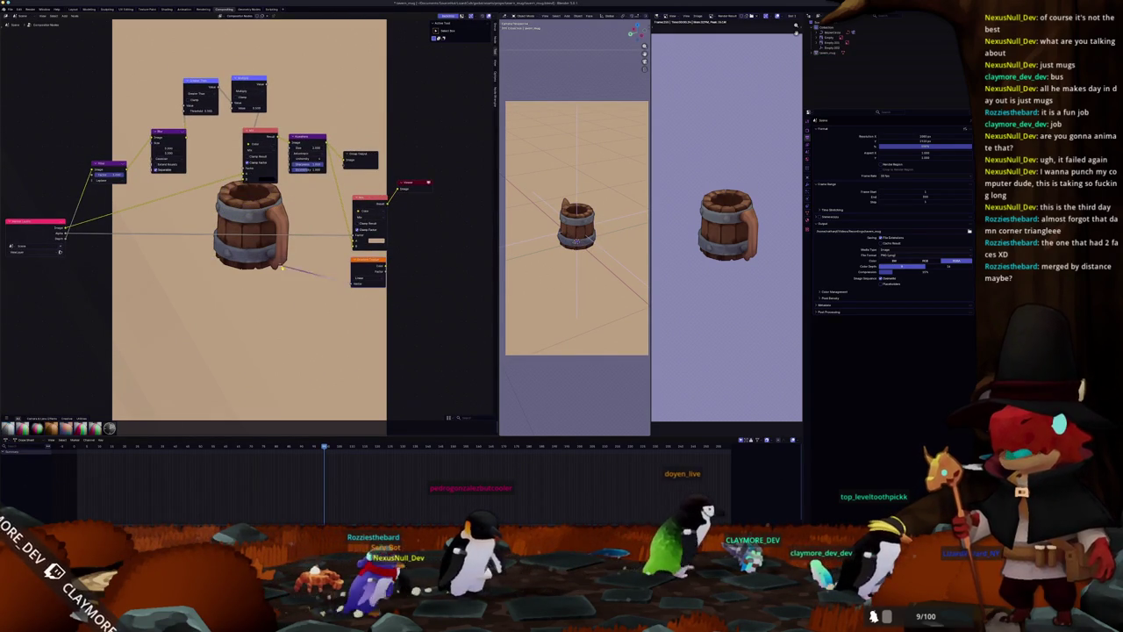
Try a link search from the orange node, cancel it, and show the View Layer render passes.
drag(286, 267, 286, 268)
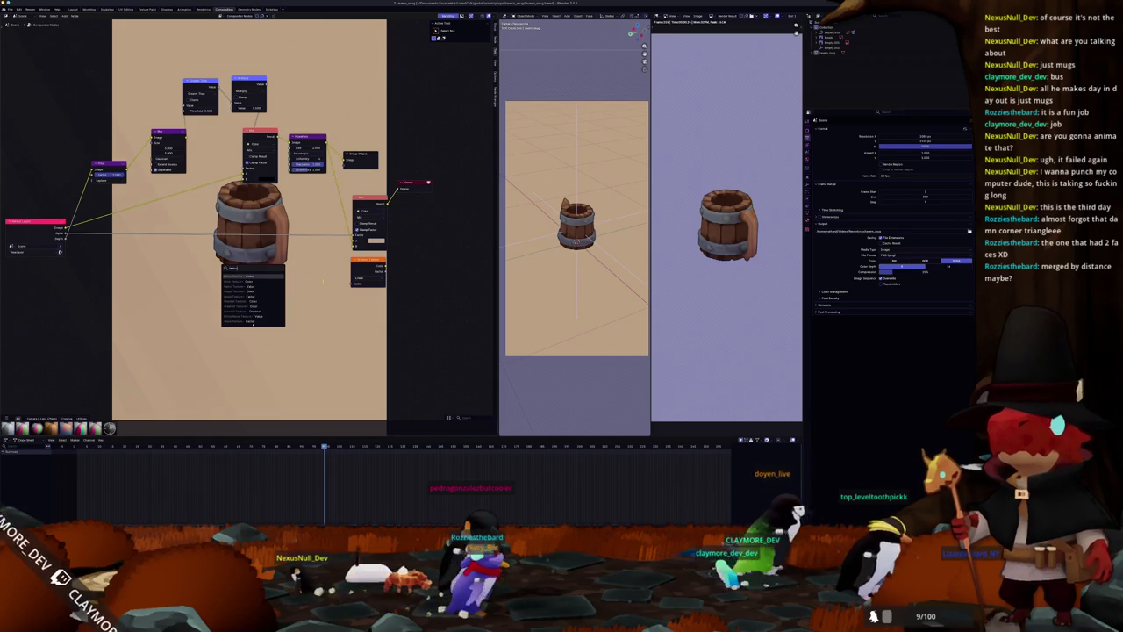
text(e)
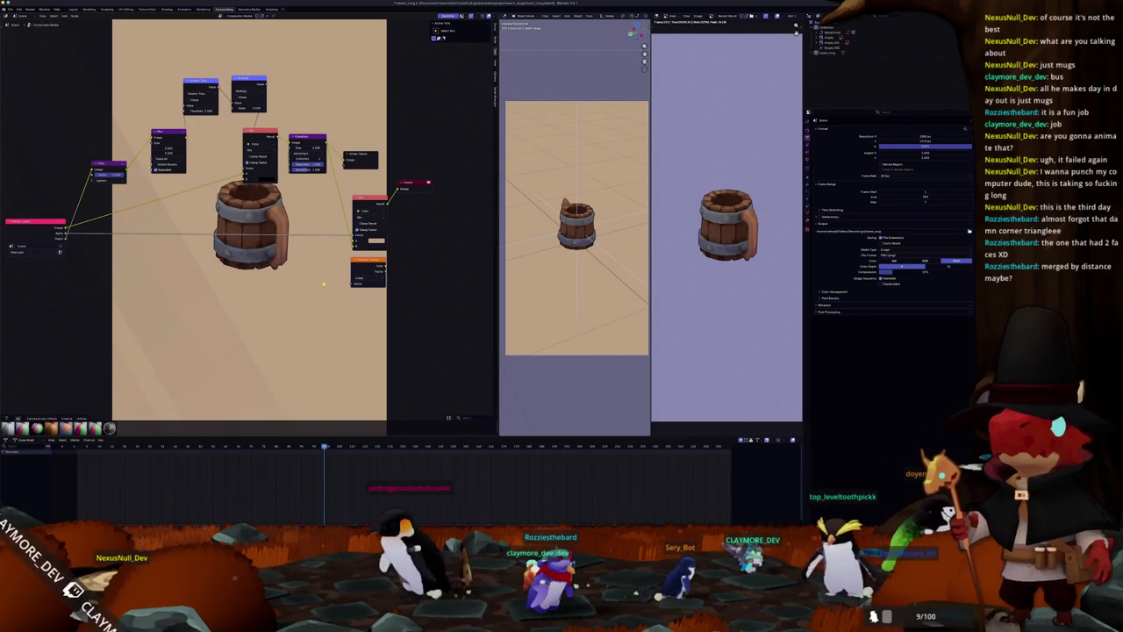
drag(353, 278, 324, 283)
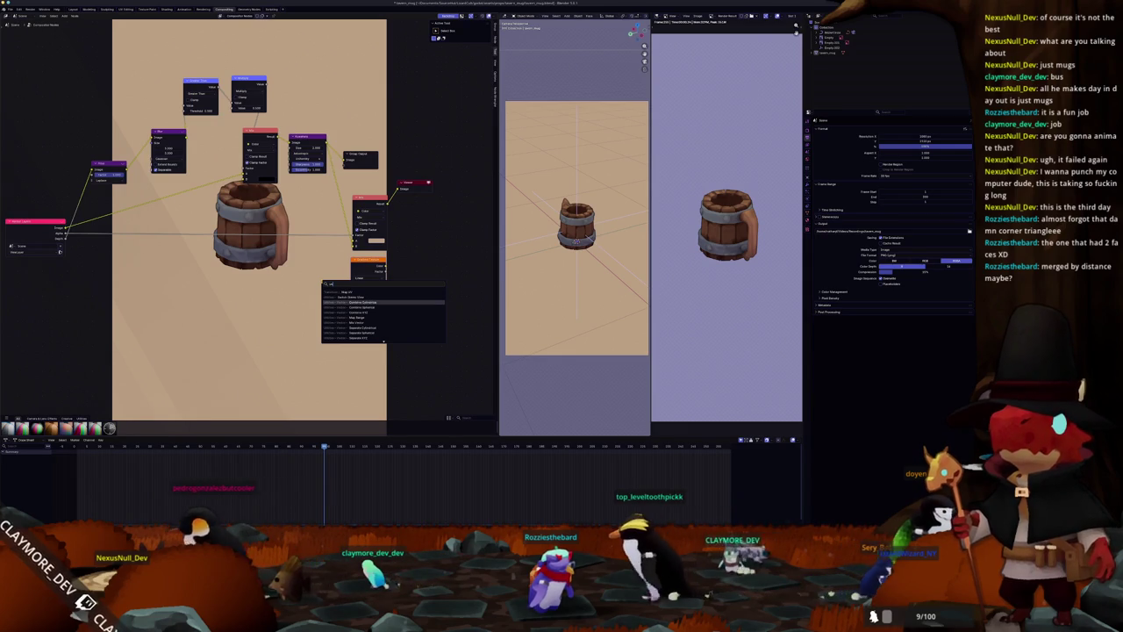
key(Escape)
click(807, 144)
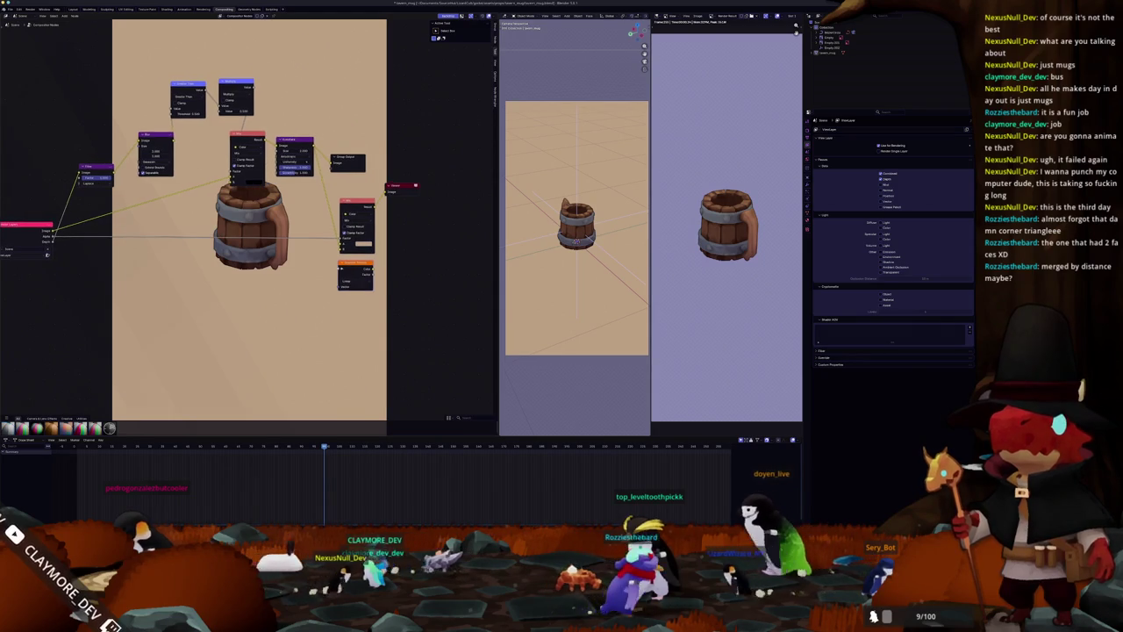
Add a colour node via search, frame all nodes, then delete it.
scroll(367, 279, up, 1)
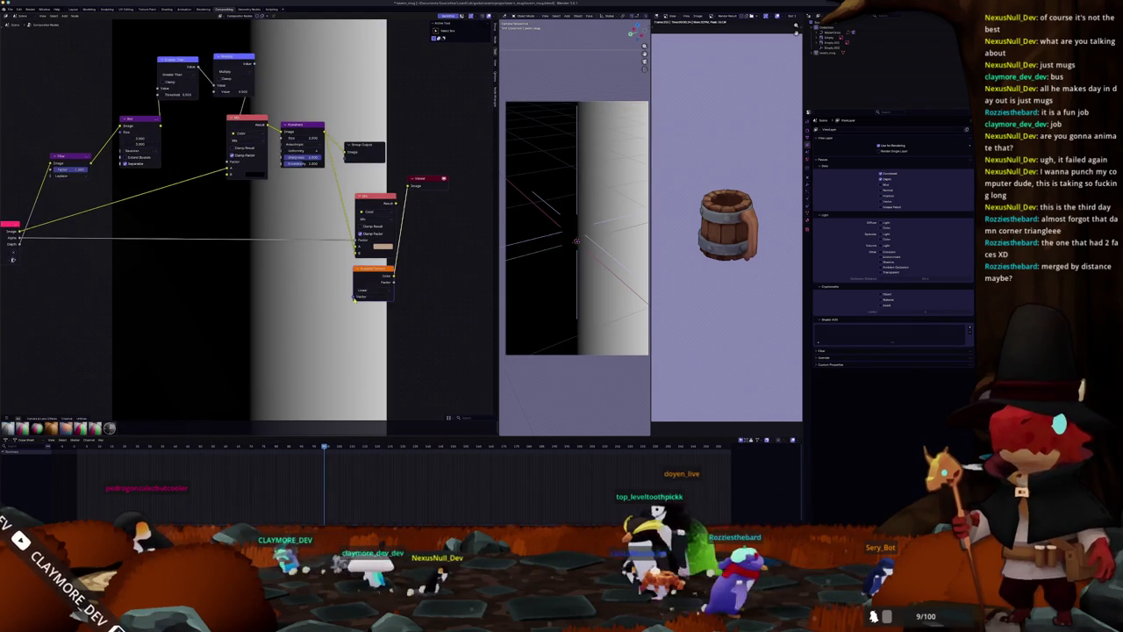
key(shift+a)
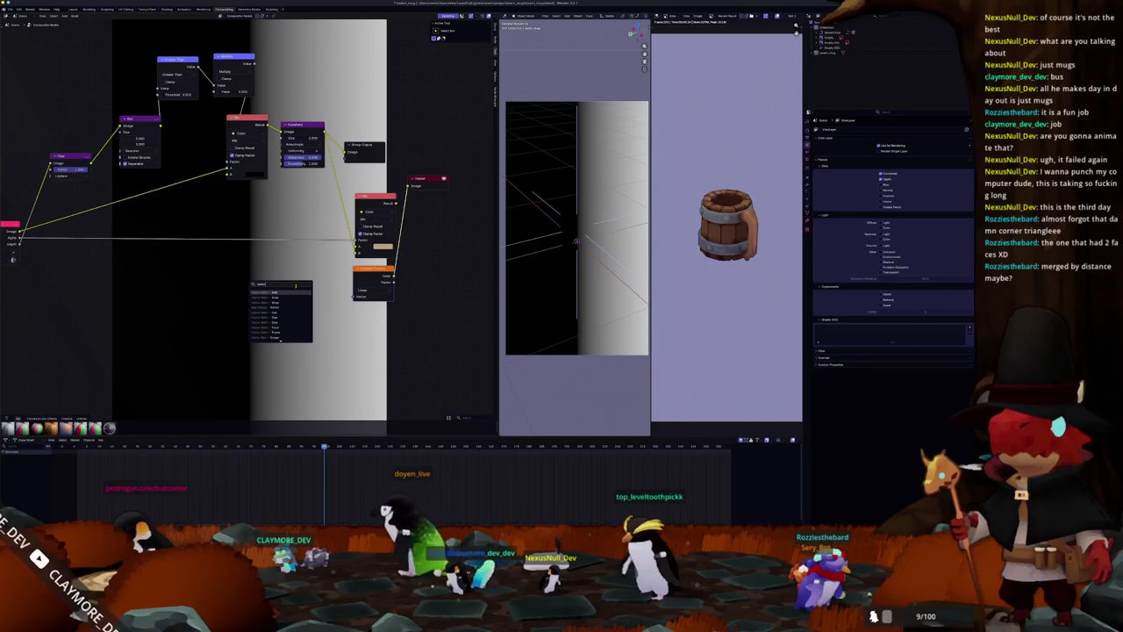
key(BackSpace)
key(BackSpace)
key(BackSpace)
text(co)
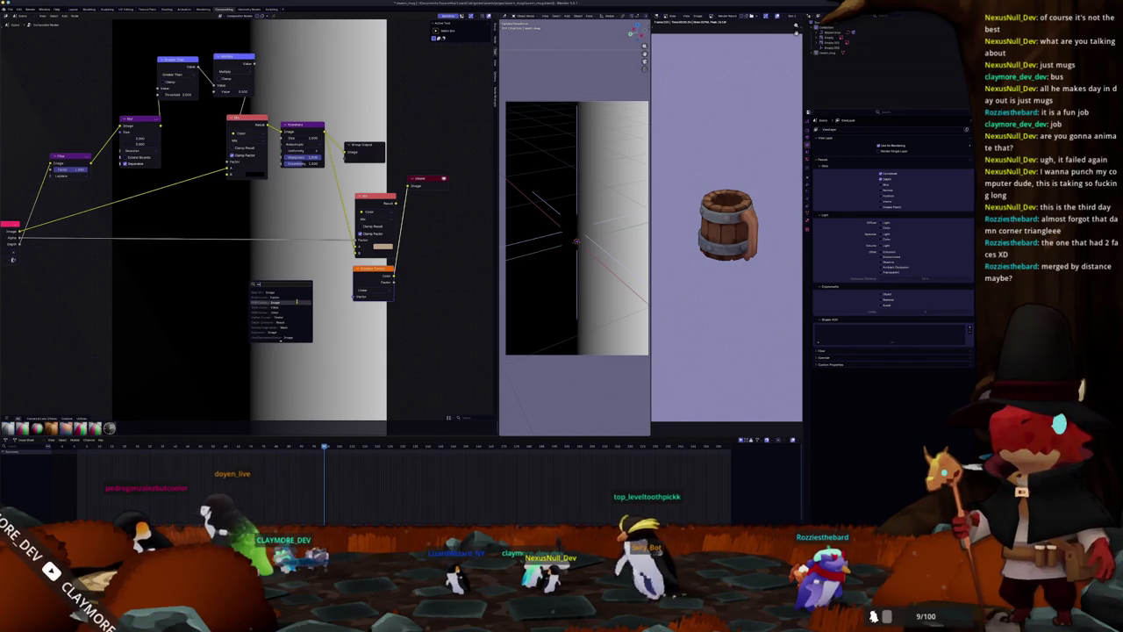
key(Return)
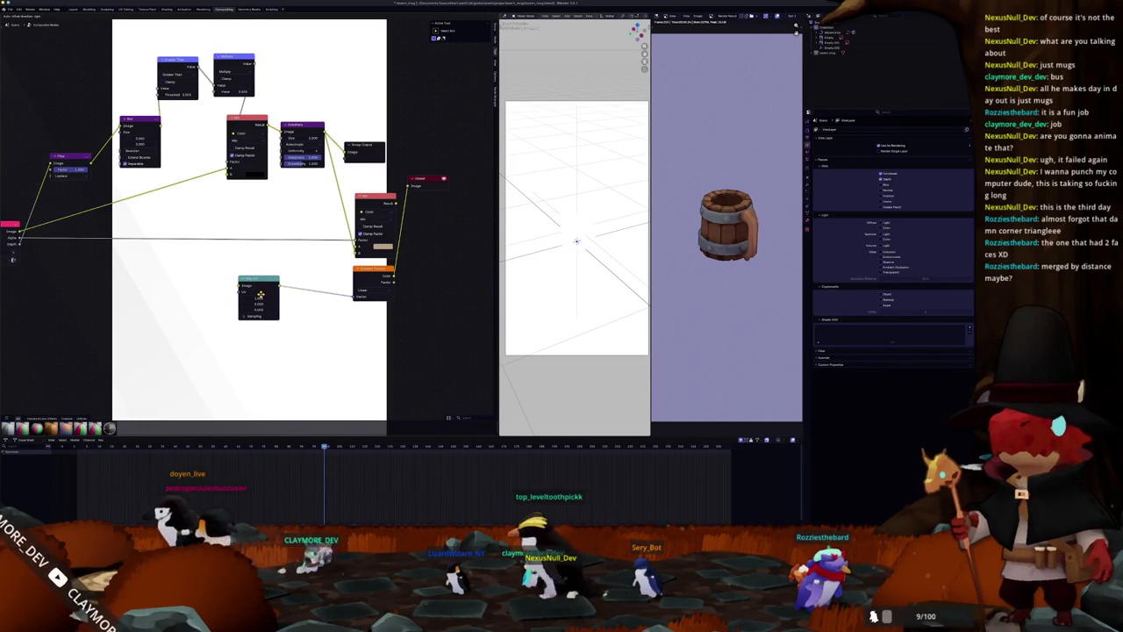
key(Home)
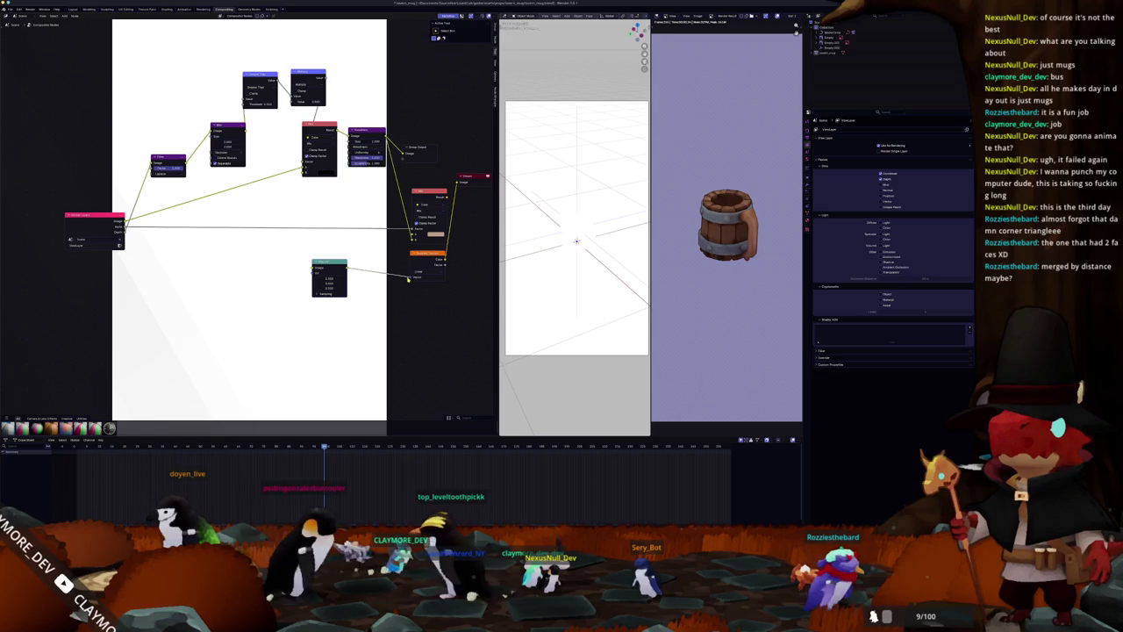
key(x)
Add a Vector Math Add node feeding the Gradient Texture's Vector input.
key(shift+a)
text(m)
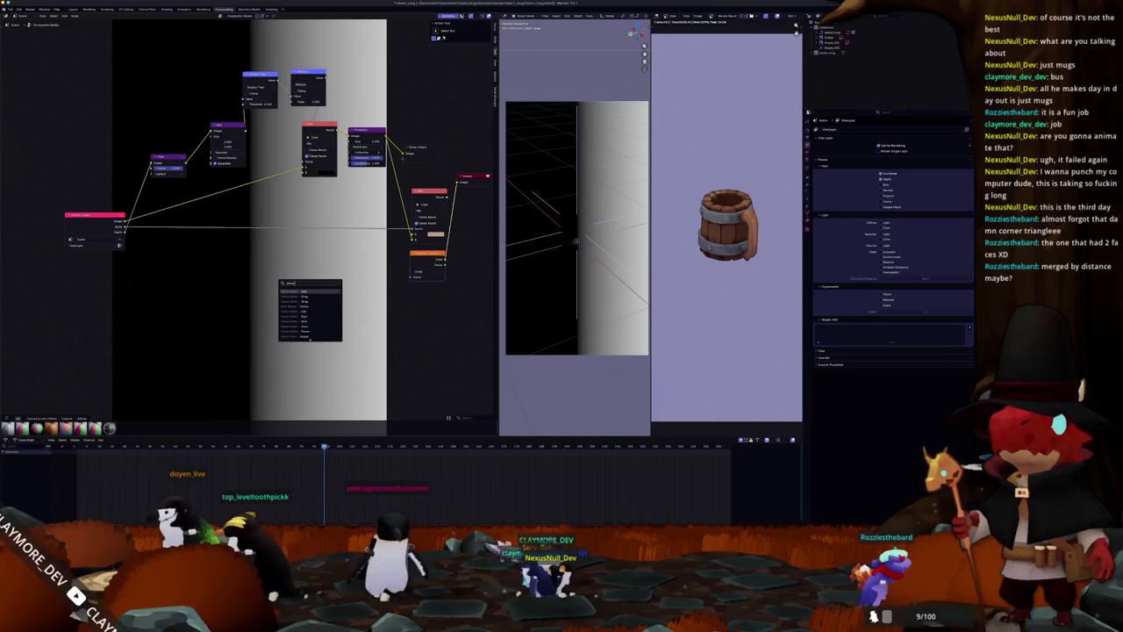
key(Return)
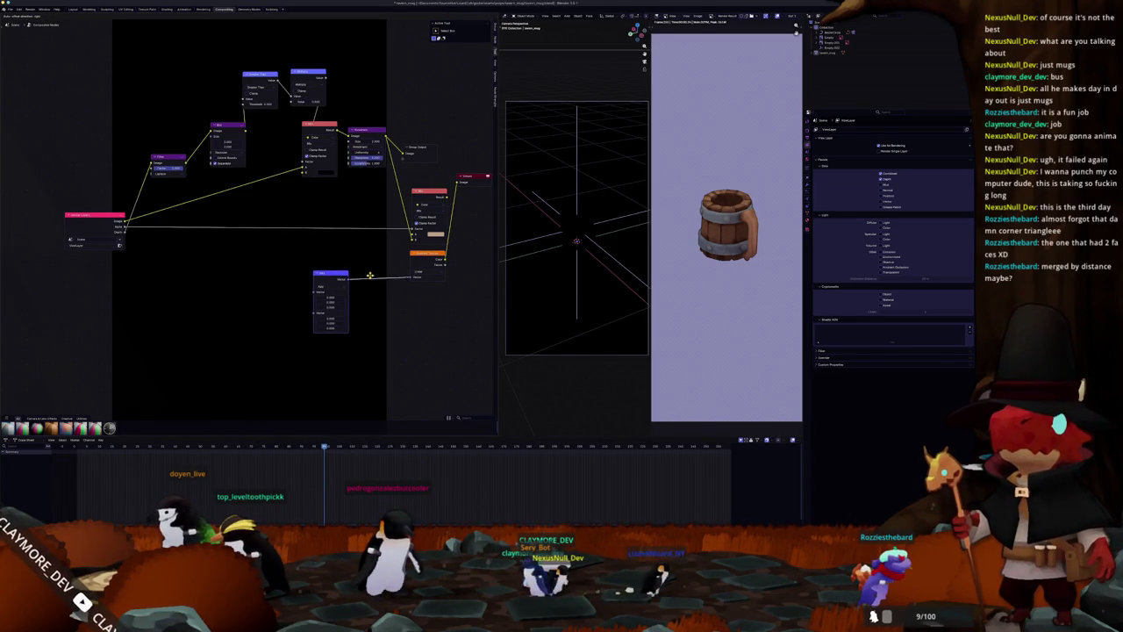
Keep the vector math operation as Add and set its first Vector X to 1.
scroll(381, 275, up, 1)
scroll(360, 289, up, 1)
scroll(335, 312, up, 1)
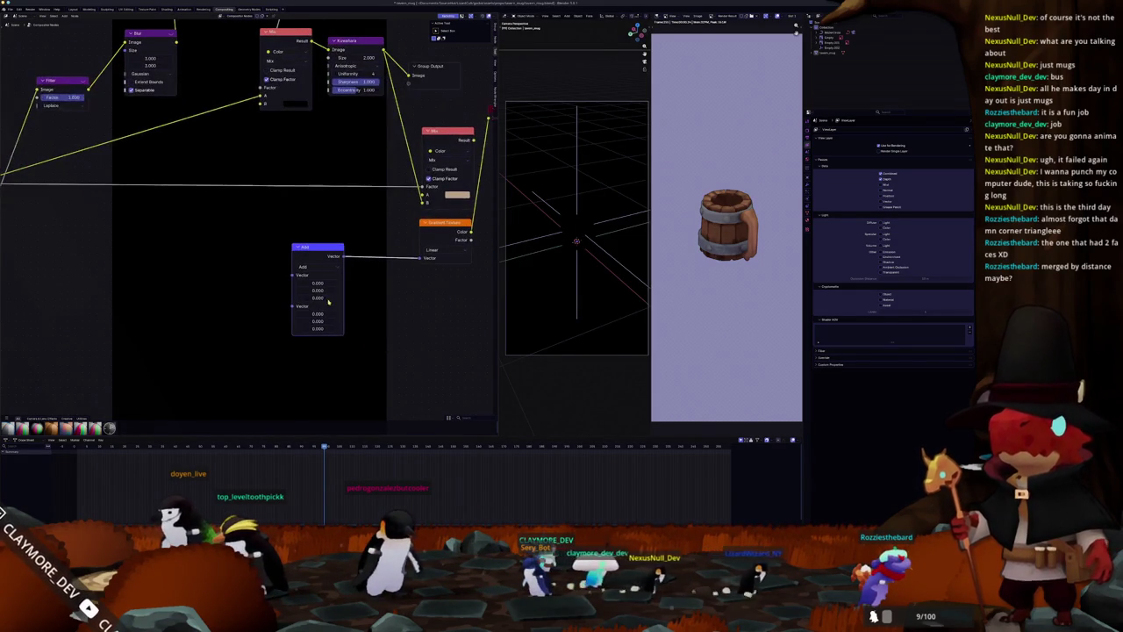
click(318, 269)
click(313, 288)
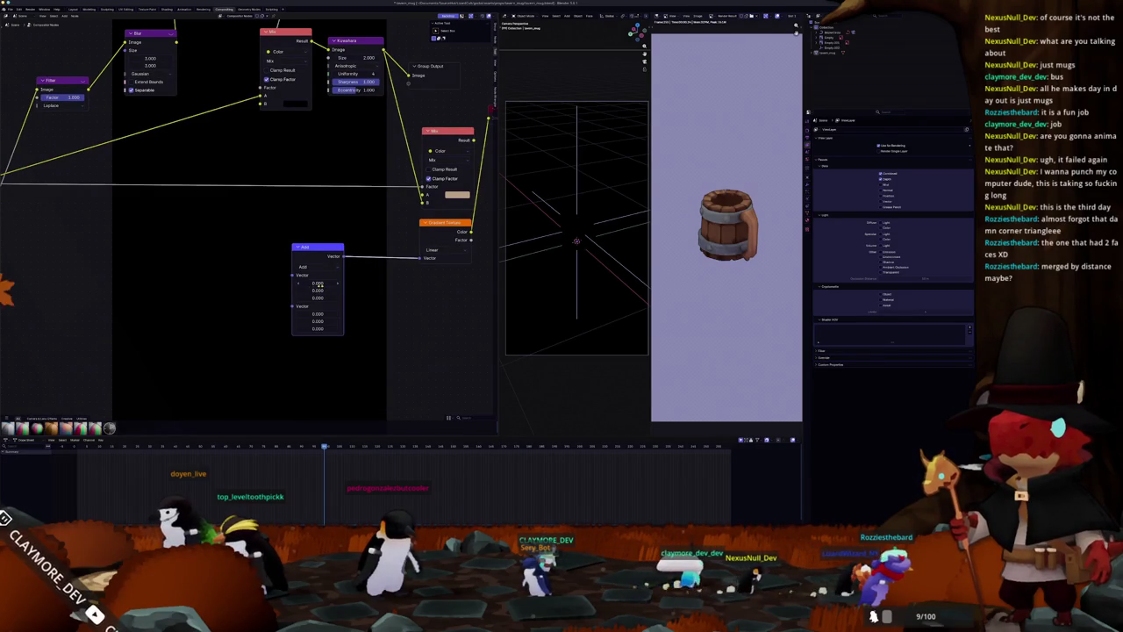
text(1)
key(Return)
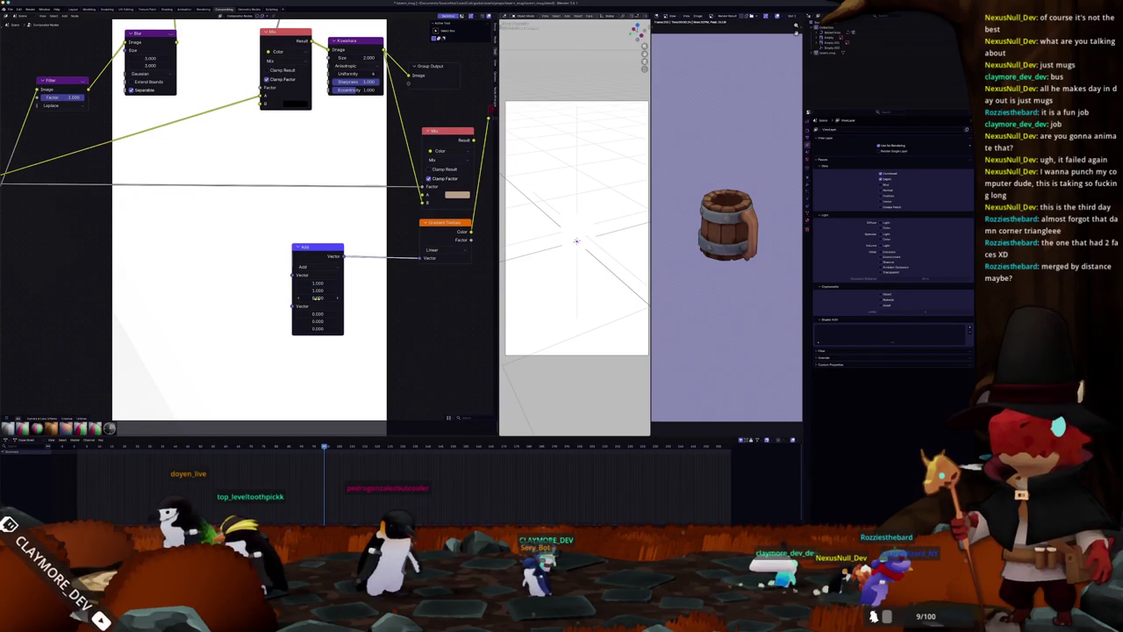
Place the Add node over the Gradient Texture node and choose a gradient type option.
scroll(398, 303, down, 2)
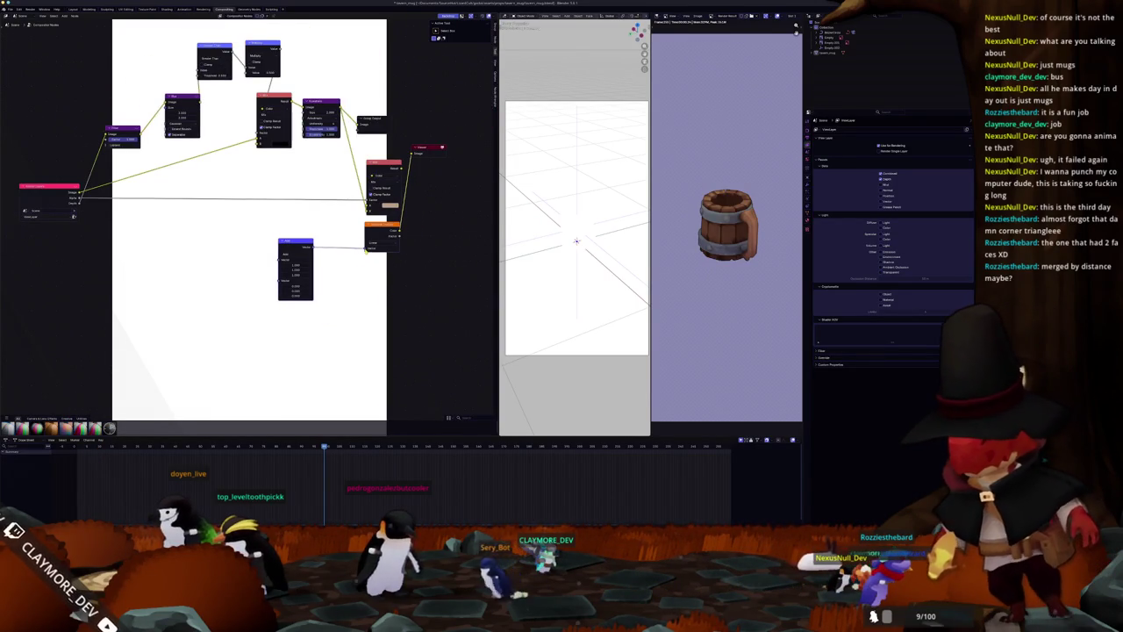
drag(302, 245, 379, 232)
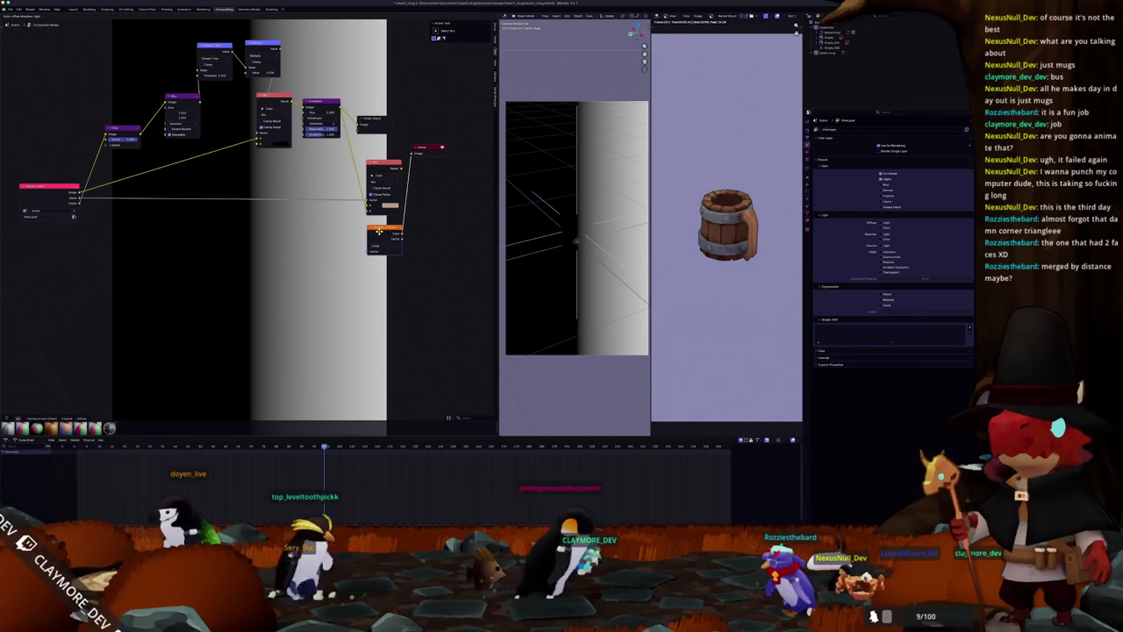
middle_drag(379, 230, 344, 255)
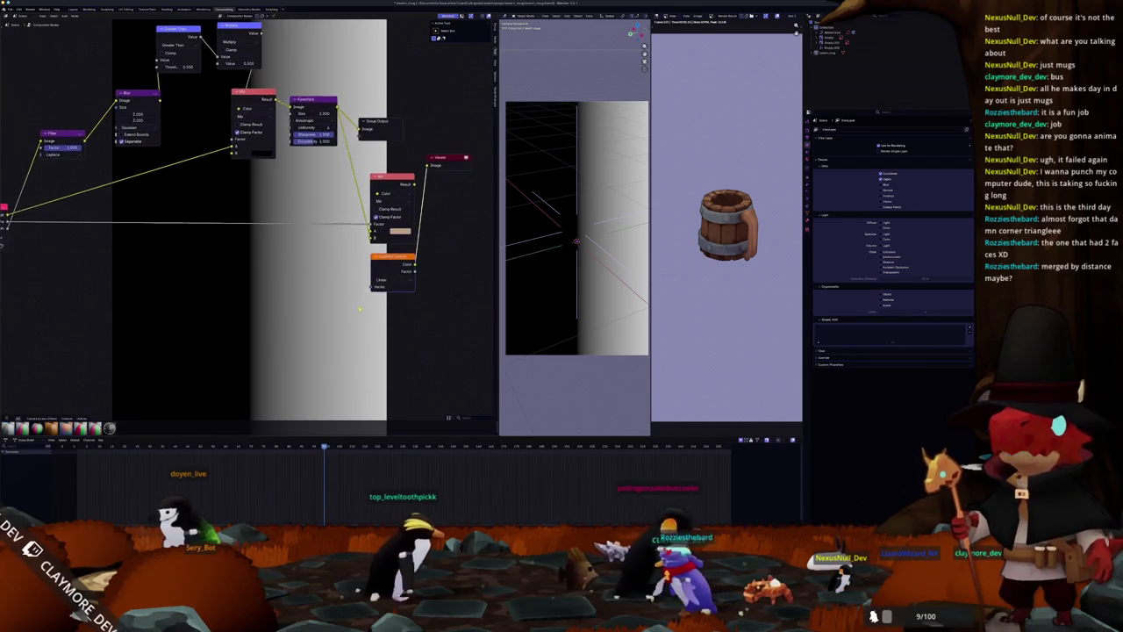
scroll(345, 255, up, 1)
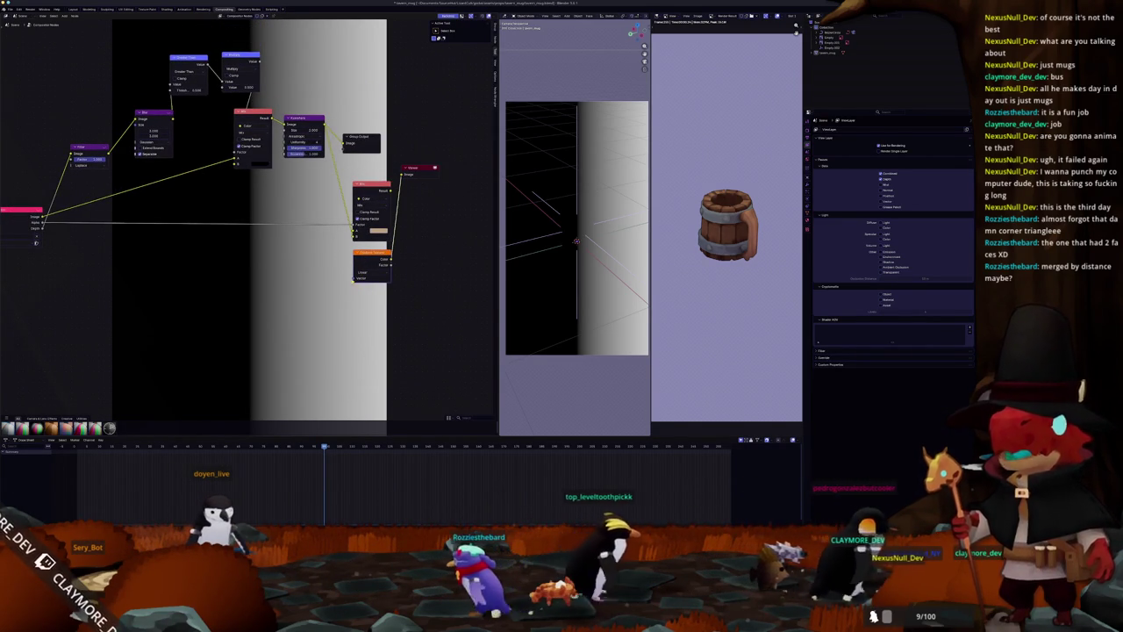
click(369, 276)
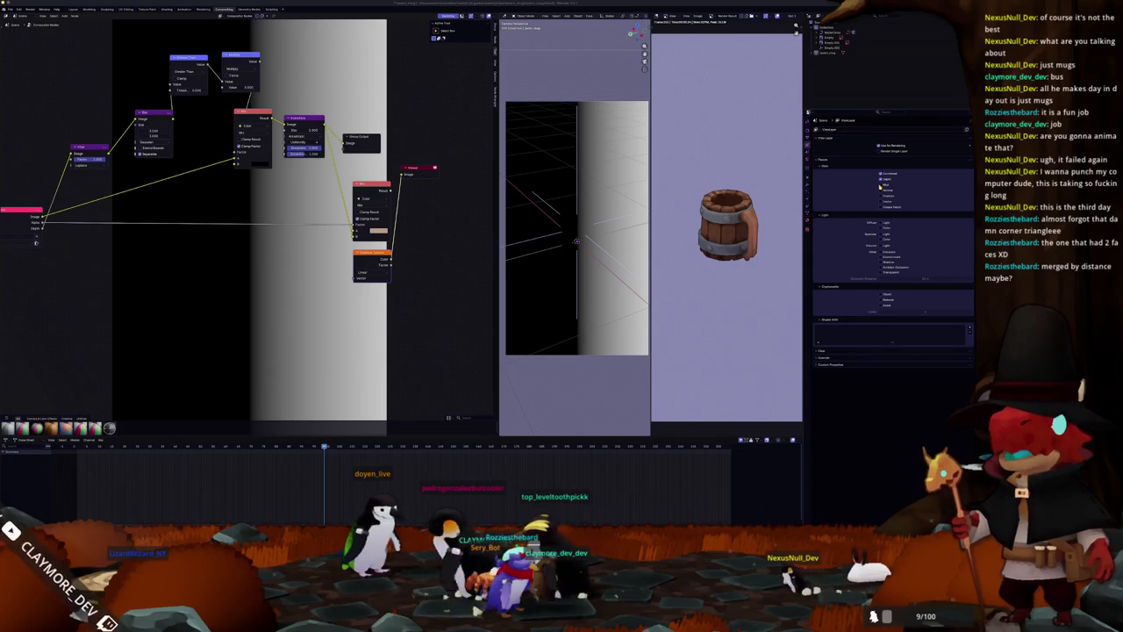
Review Render, Output and View Layer settings, then try and undo a pass link to Vector.
click(807, 125)
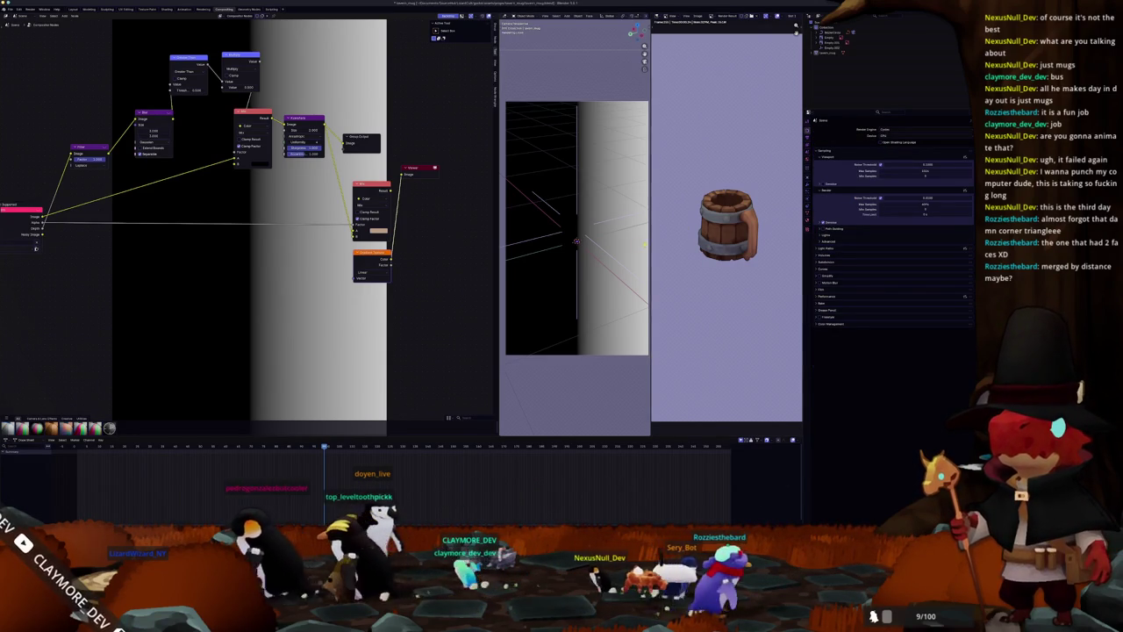
click(807, 139)
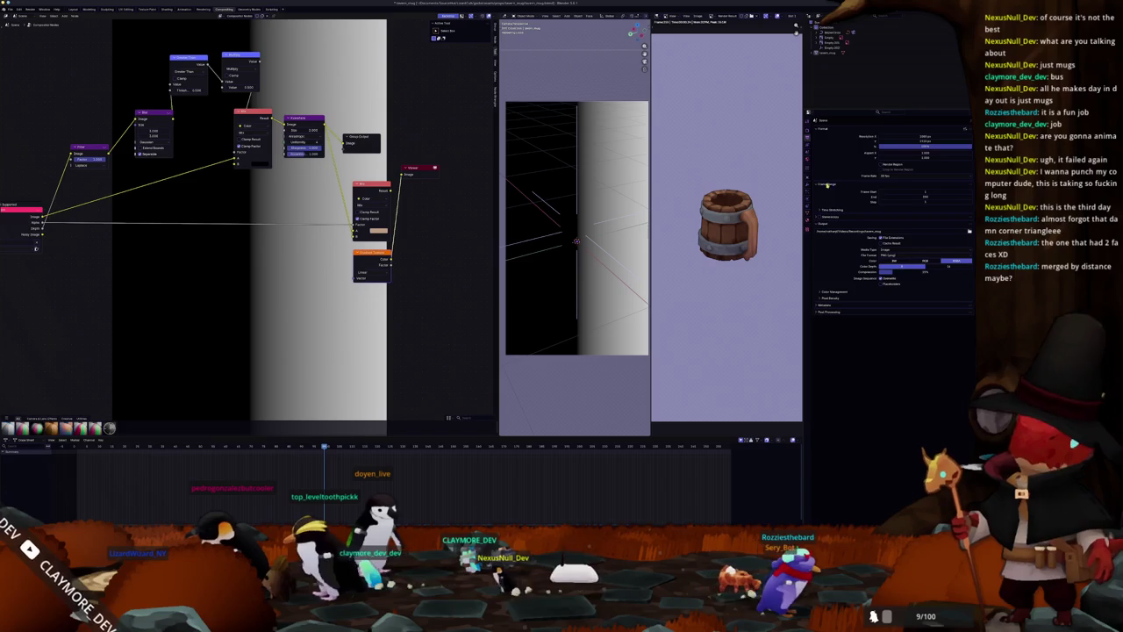
key(ctrl+Tab)
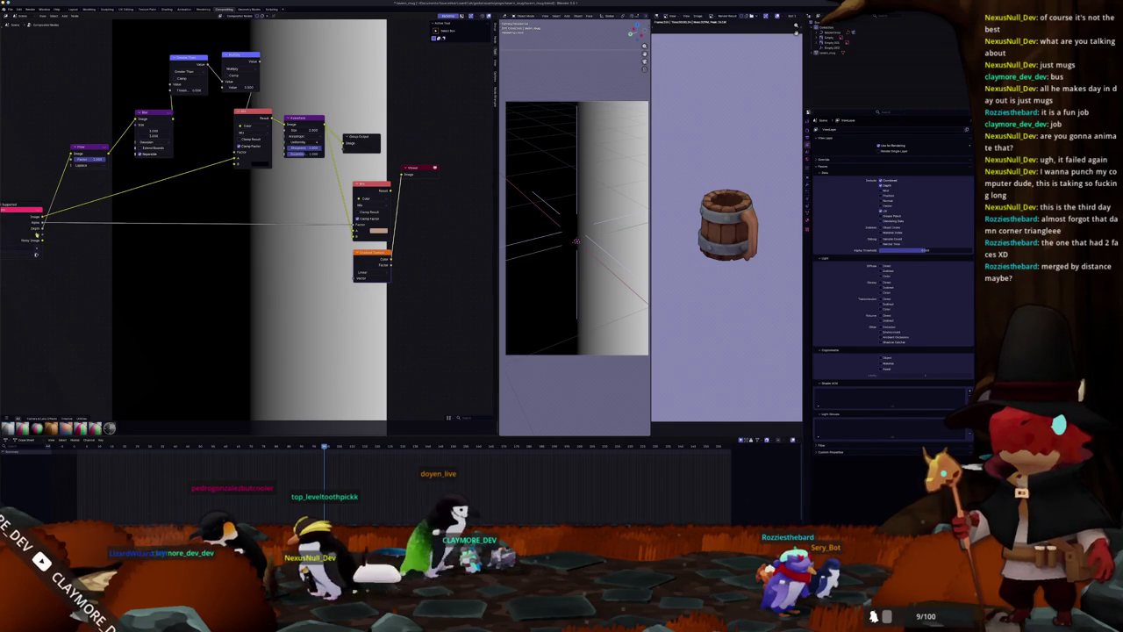
drag(347, 278, 352, 277)
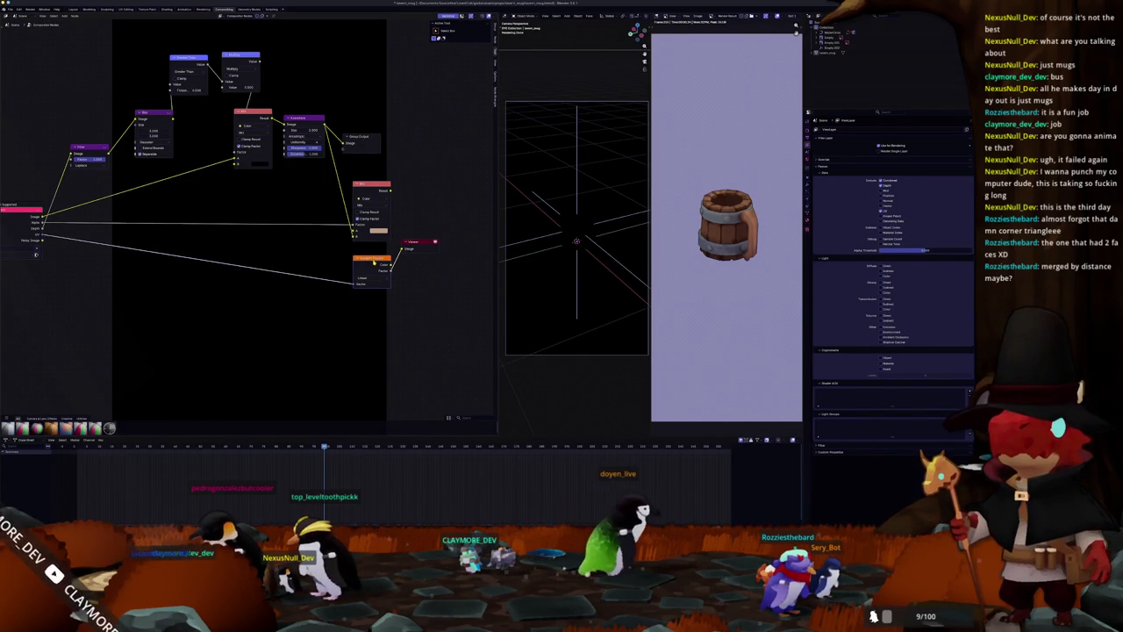
key(ctrl+z)
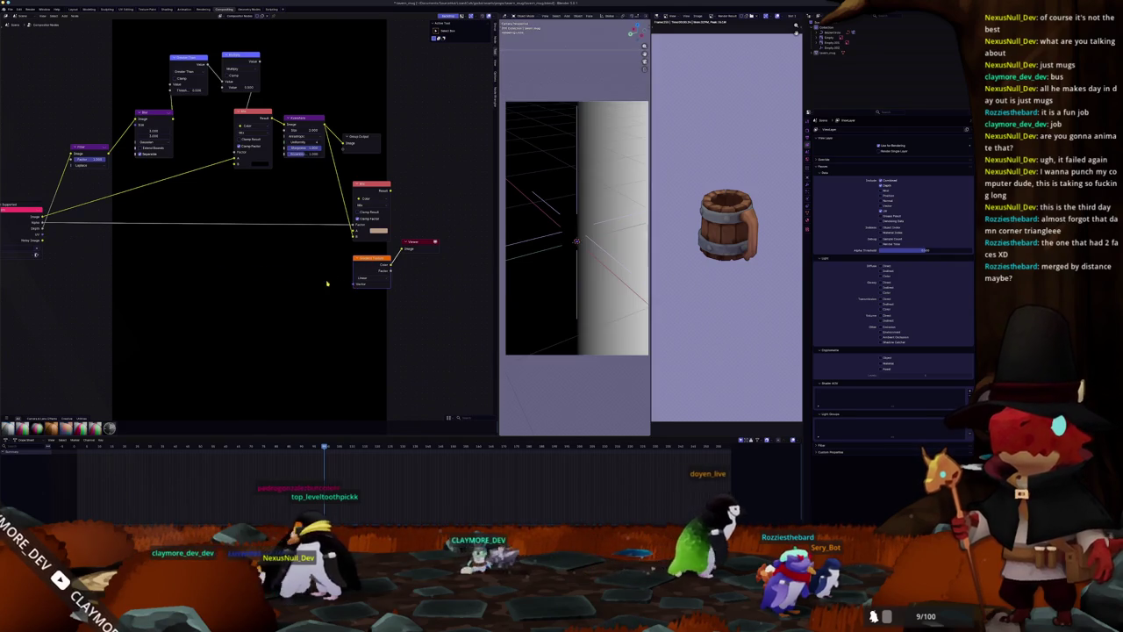
Remove the Gradient Texture node and switch to the Shading workspace in camera view.
click(807, 129)
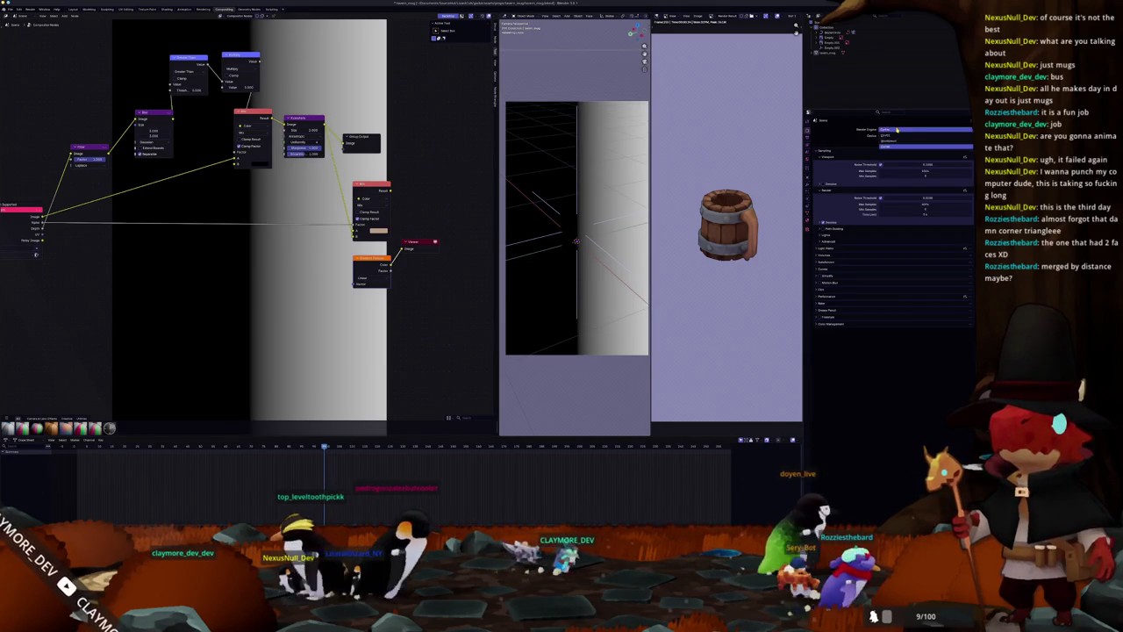
key(ctrl+z)
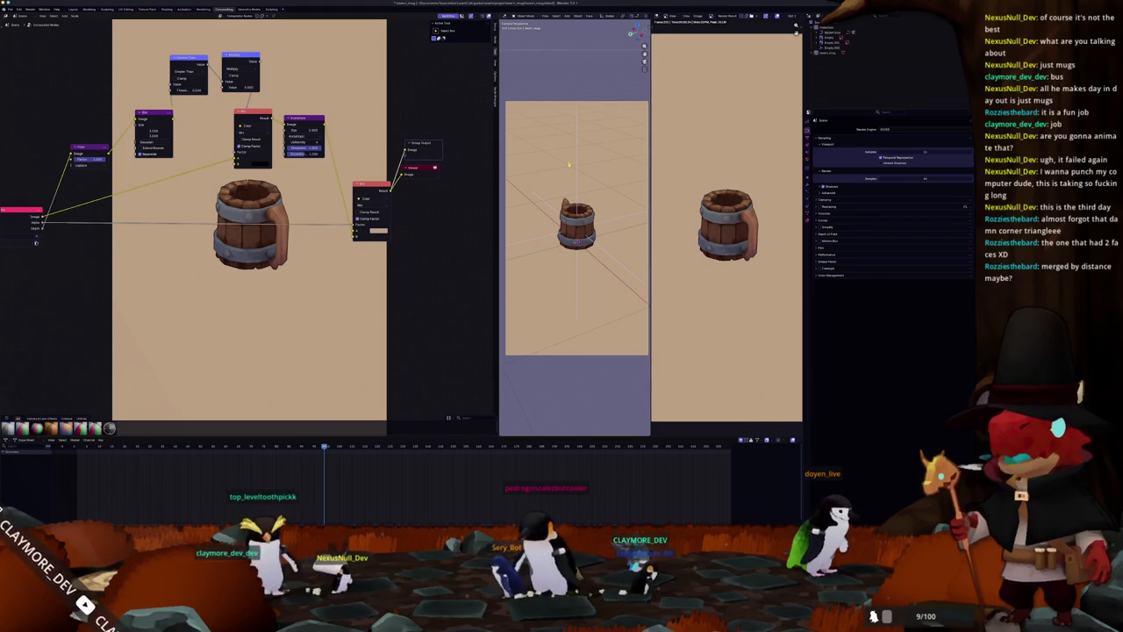
key(shift+a)
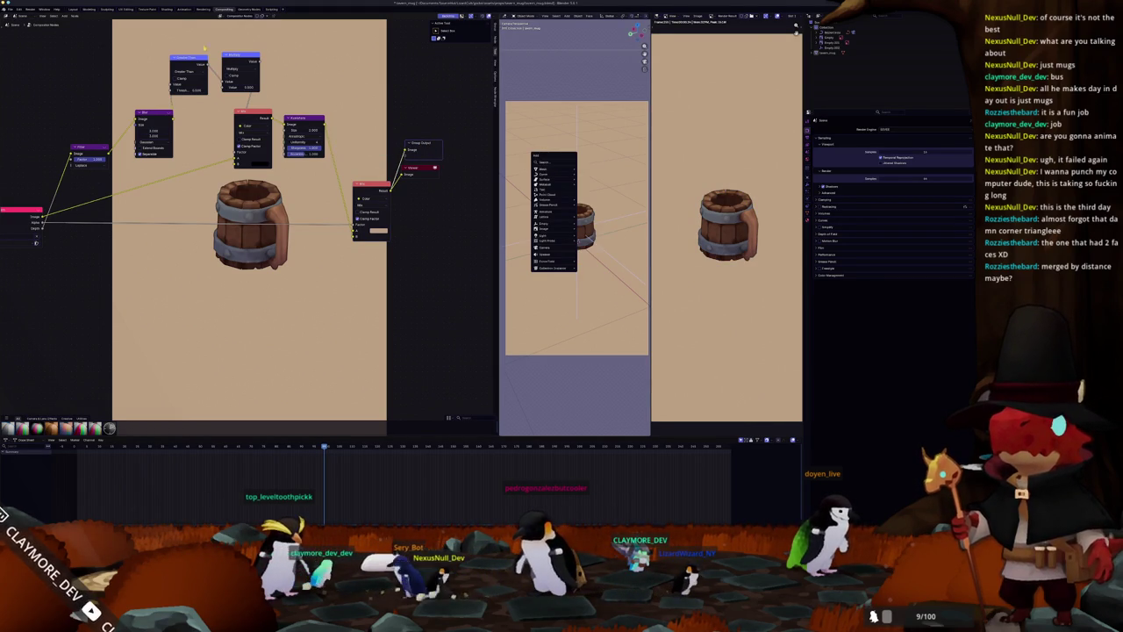
click(167, 9)
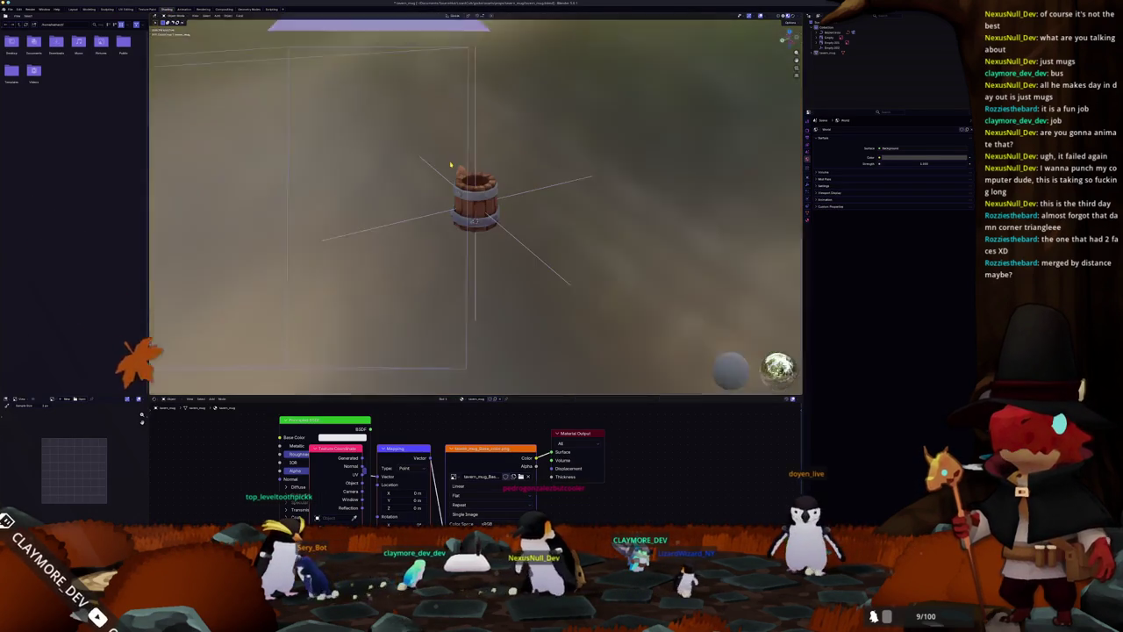
key(KP_0)
Show the beige world background in the viewport and add an enlarged plane beneath the mug.
click(785, 16)
click(799, 16)
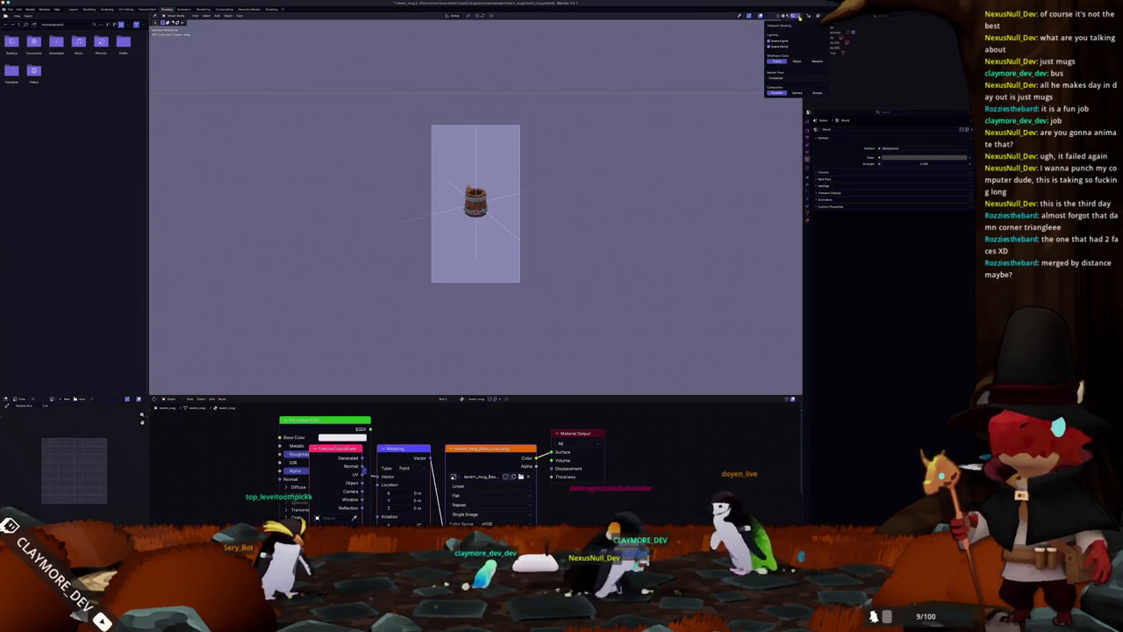
click(814, 90)
scroll(652, 184, up, 2)
key(shift+a)
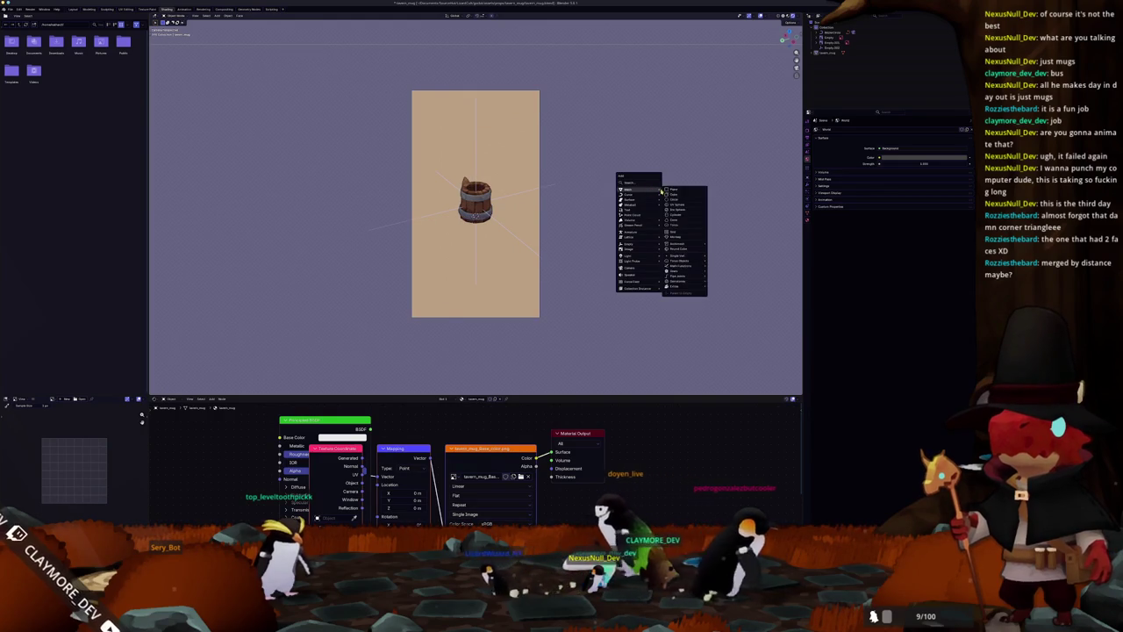
click(675, 191)
key(Tab)
Give the plane a new material routing Principled BSDF through Shader to RGB and a Color Ramp.
click(485, 399)
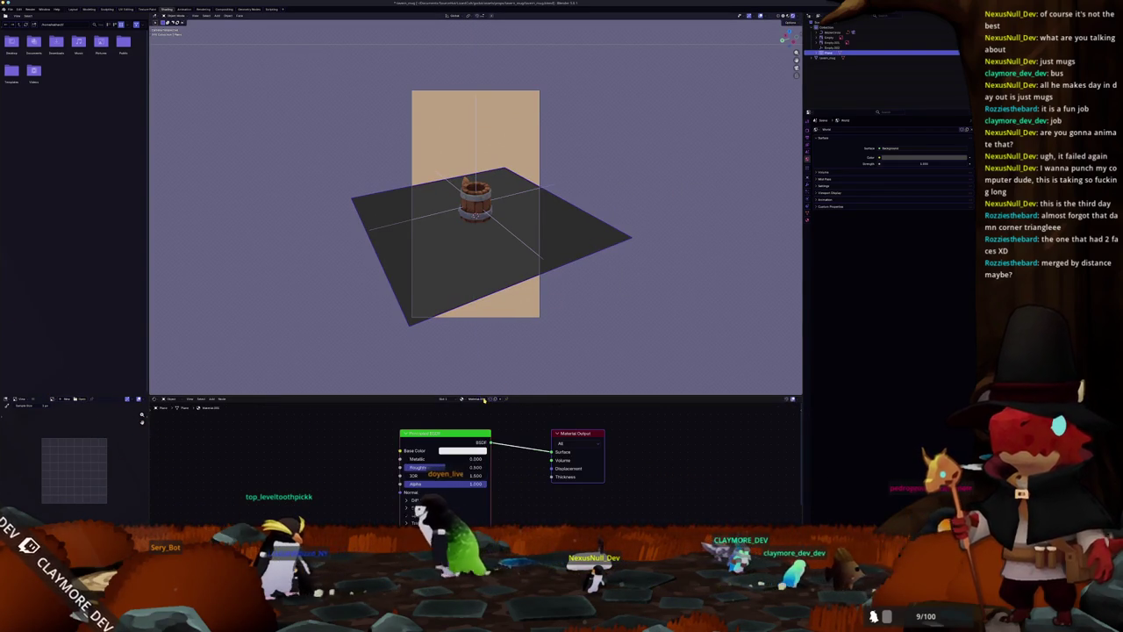
mouse_move(531, 397)
mouse_down()
mouse_move(531, 351)
mouse_move(927, 261)
mouse_up()
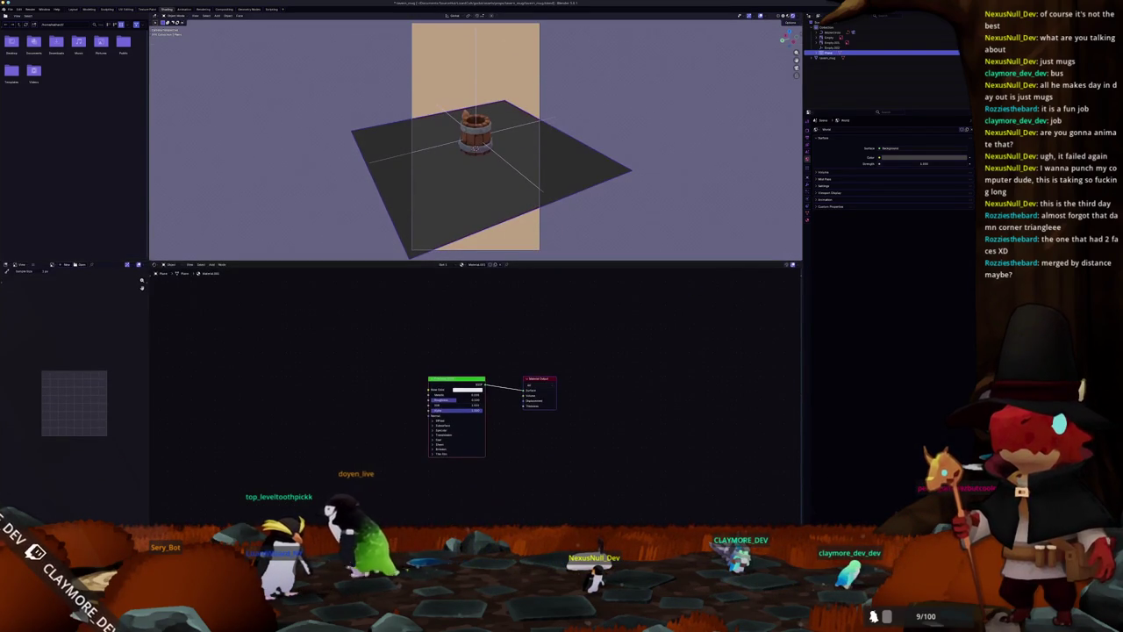
scroll(527, 358, up, 1)
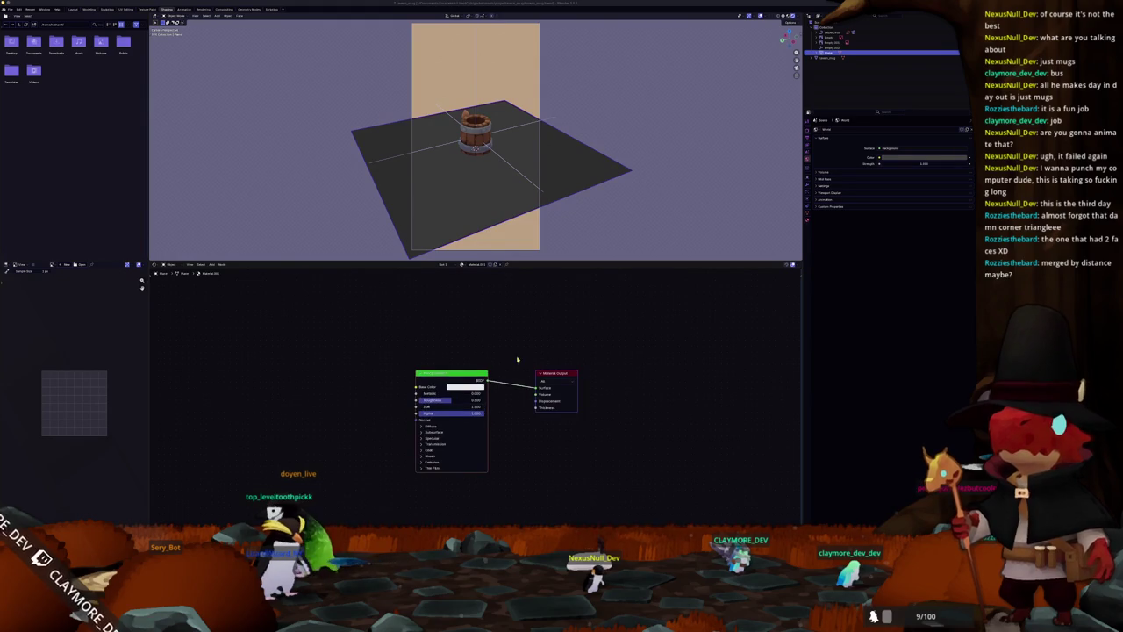
drag(470, 372, 298, 337)
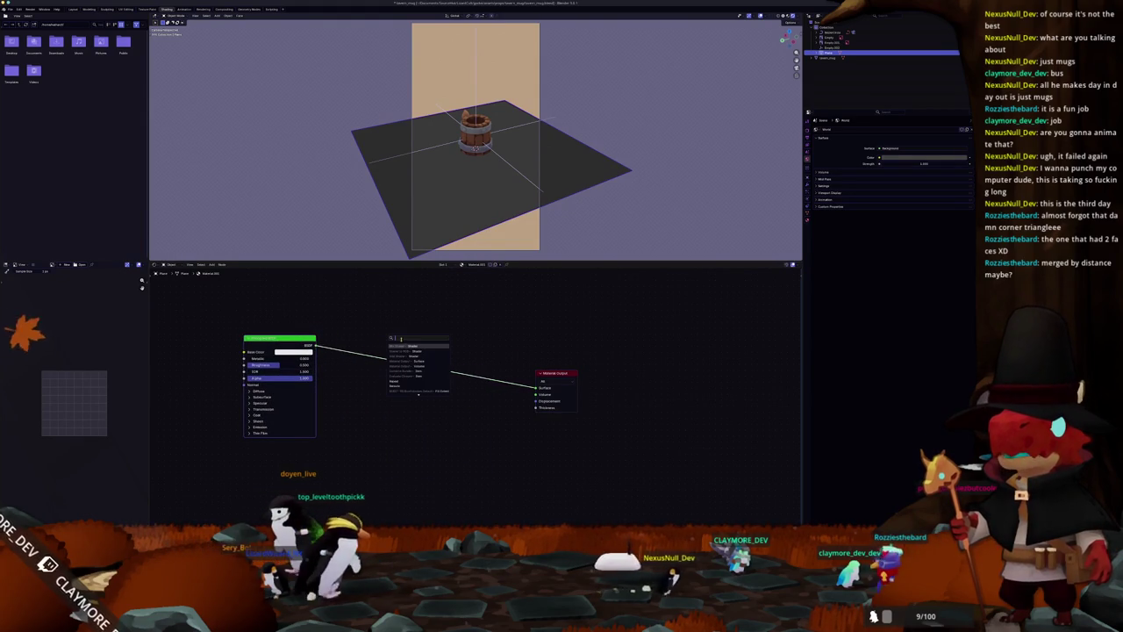
key(Return)
click(384, 314)
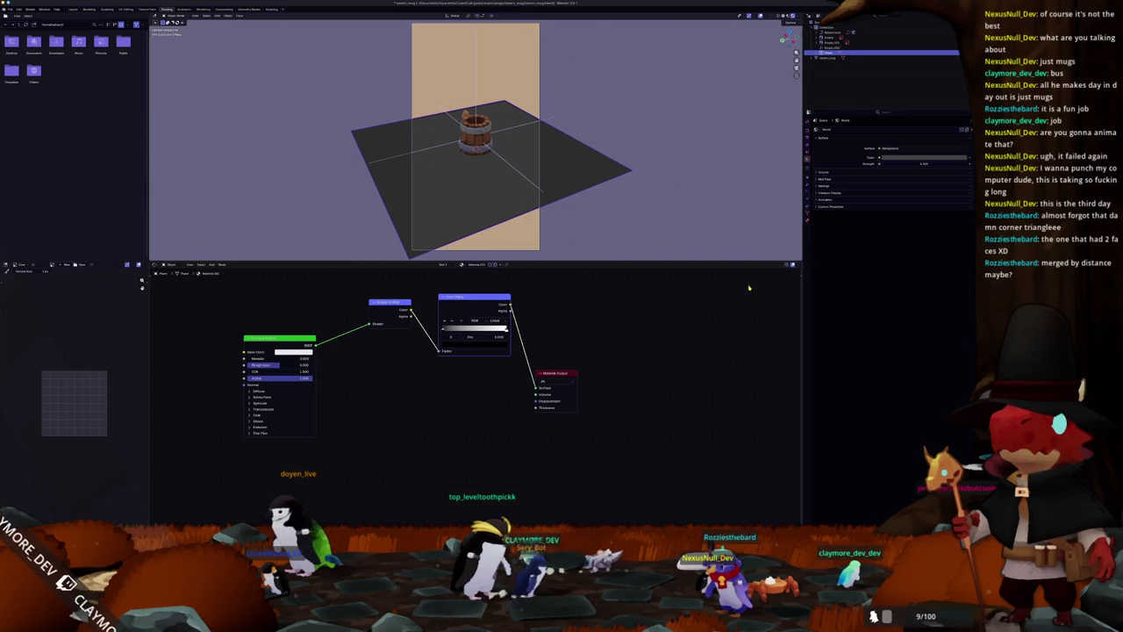
click(798, 299)
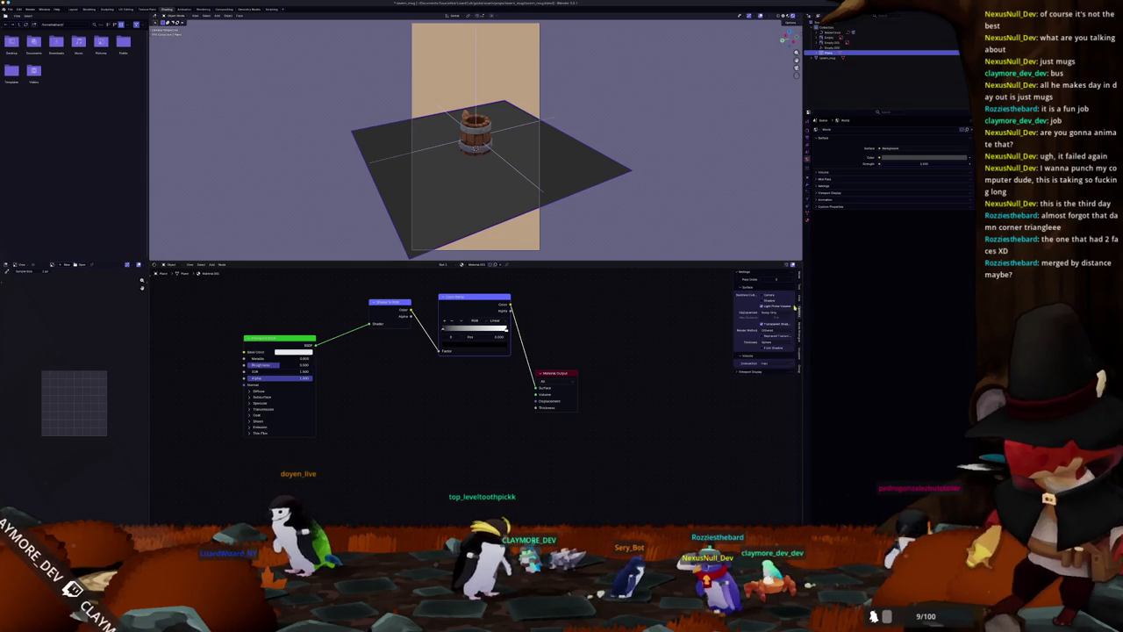
Set a transparency blend method and a Constant color ramp with its stop at 0.438.
click(770, 341)
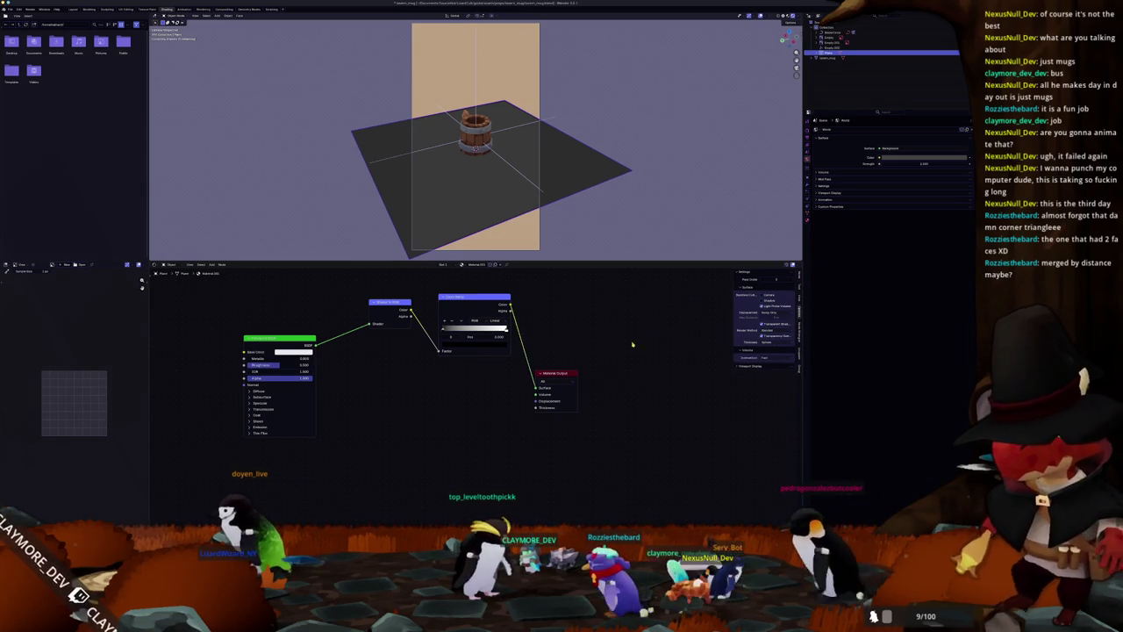
drag(555, 373, 618, 367)
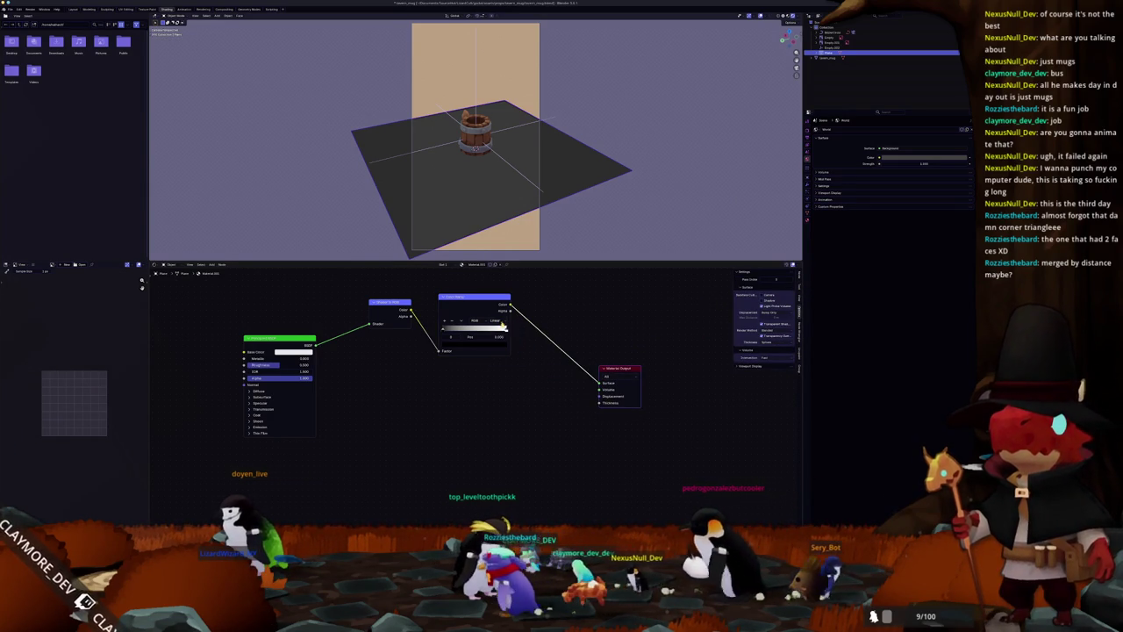
click(497, 361)
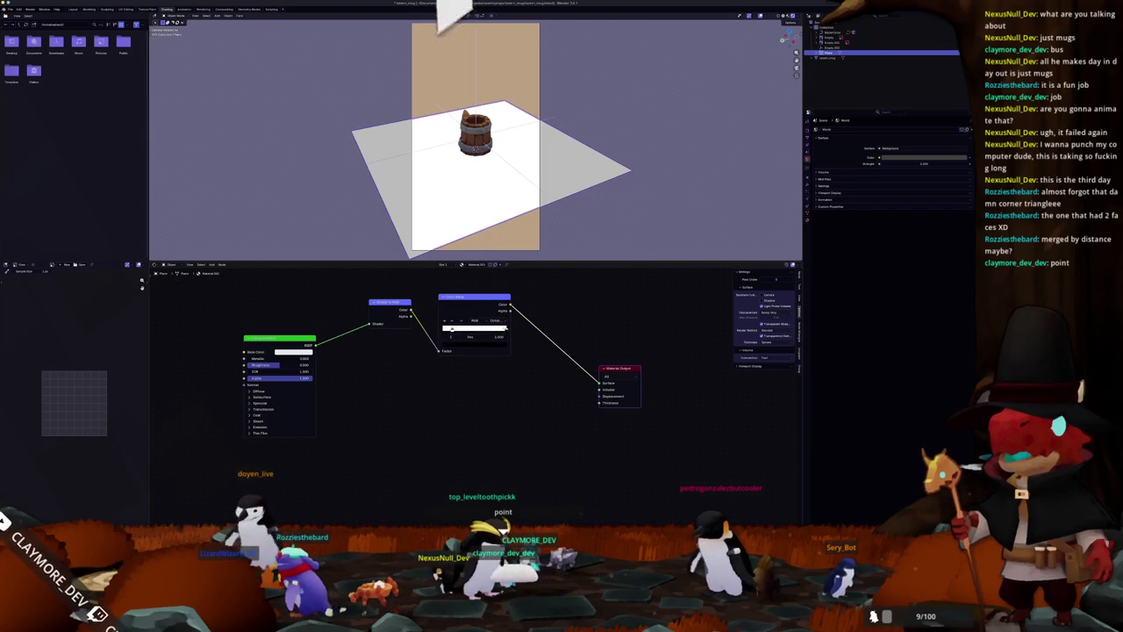
mouse_move(506, 330)
mouse_down()
mouse_move(448, 330)
mouse_move(465, 330)
mouse_up()
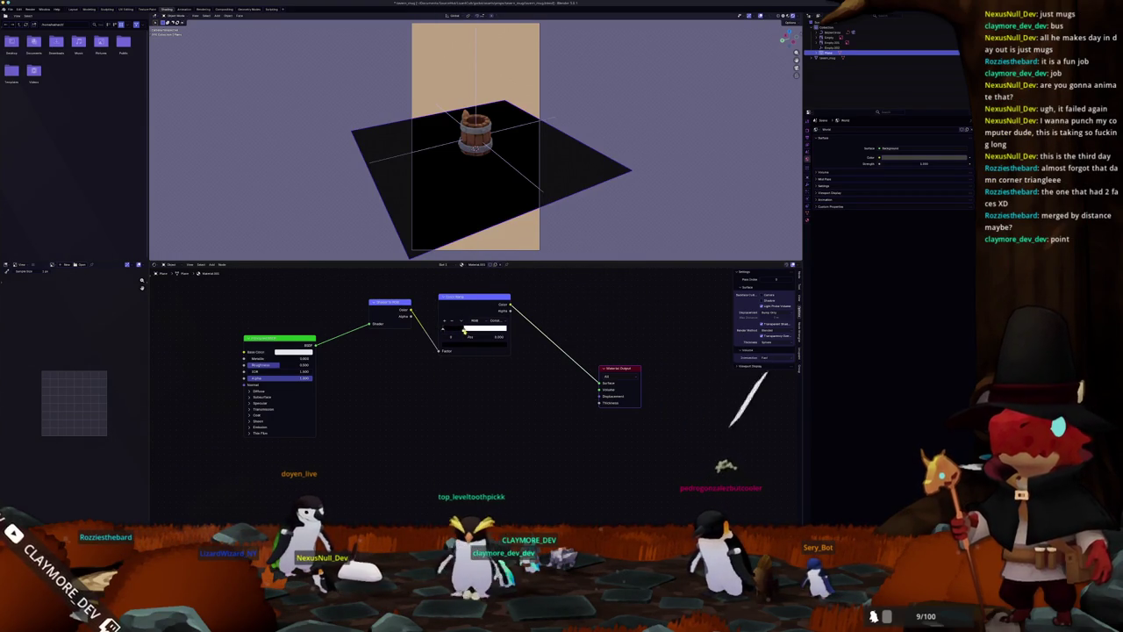
key(shift+a)
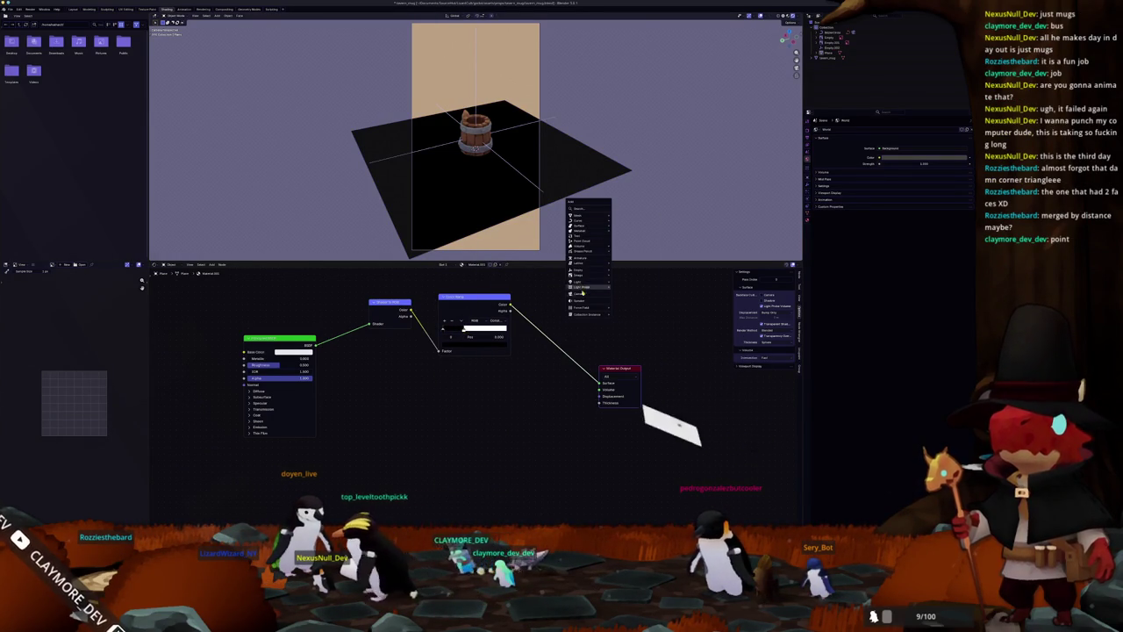
Add a sun light and shift the plane's ramp stop so it turns white under the mug's shadow.
click(622, 281)
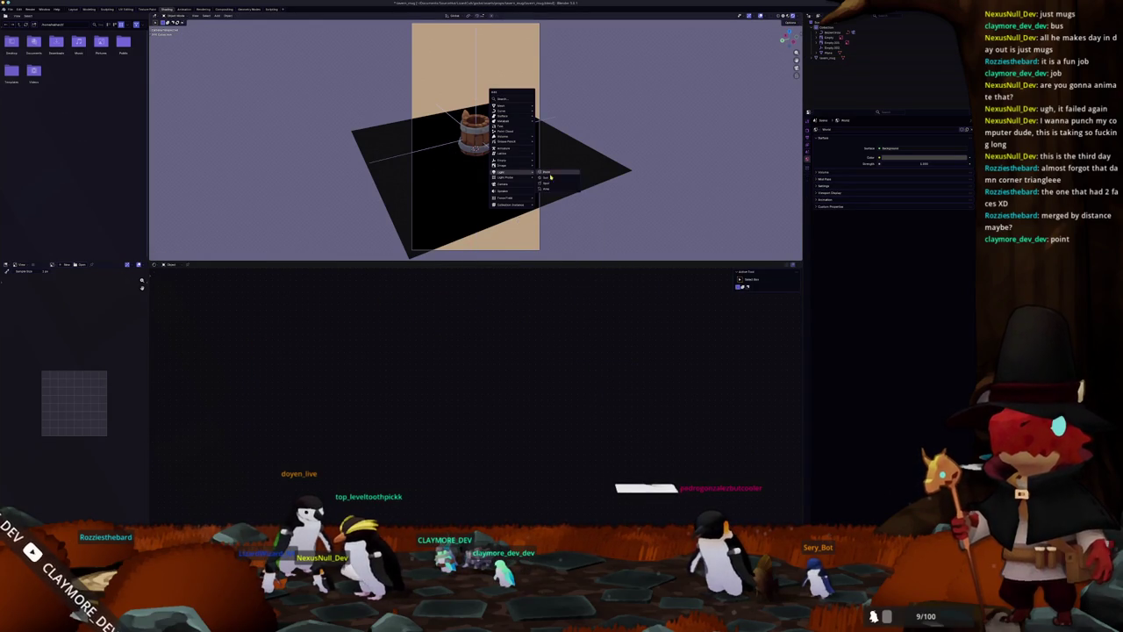
click(547, 178)
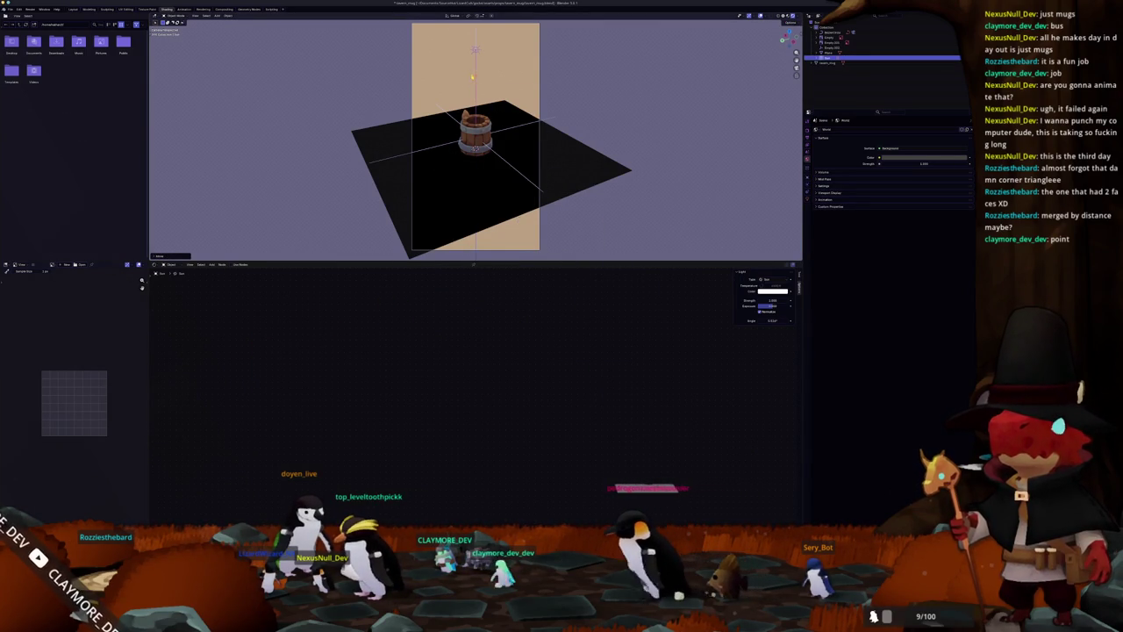
click(494, 185)
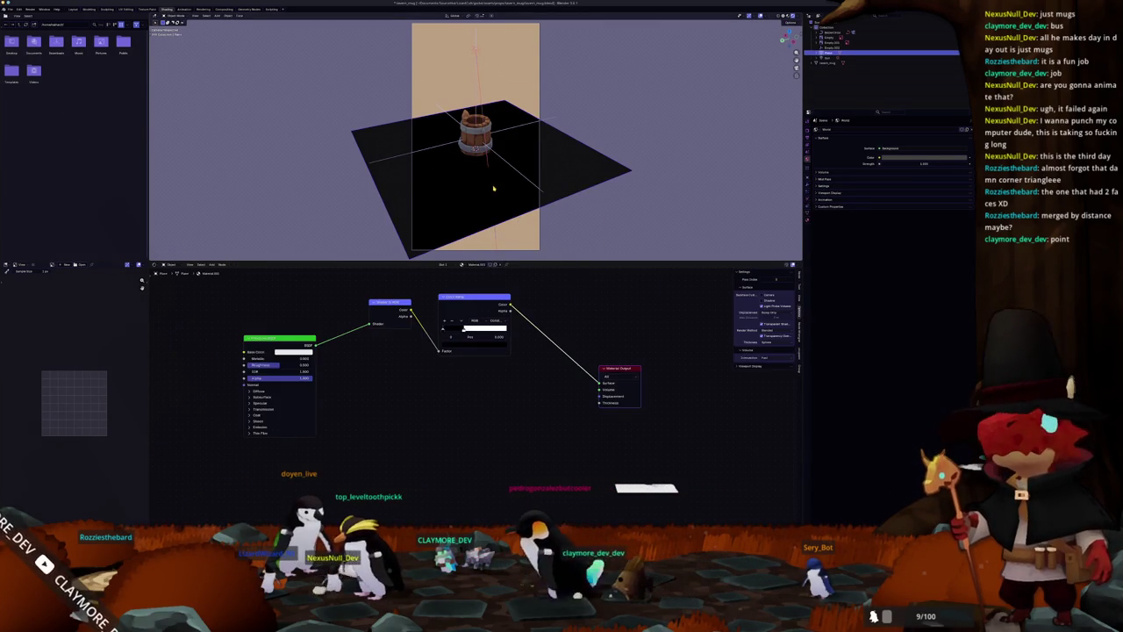
drag(463, 331, 456, 331)
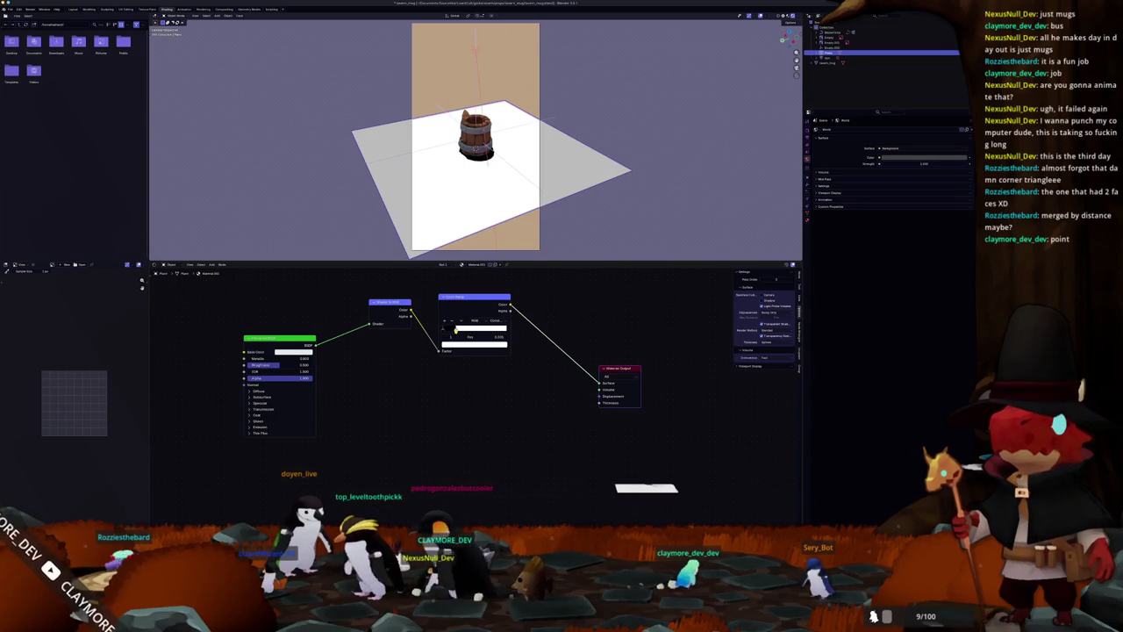
click(475, 49)
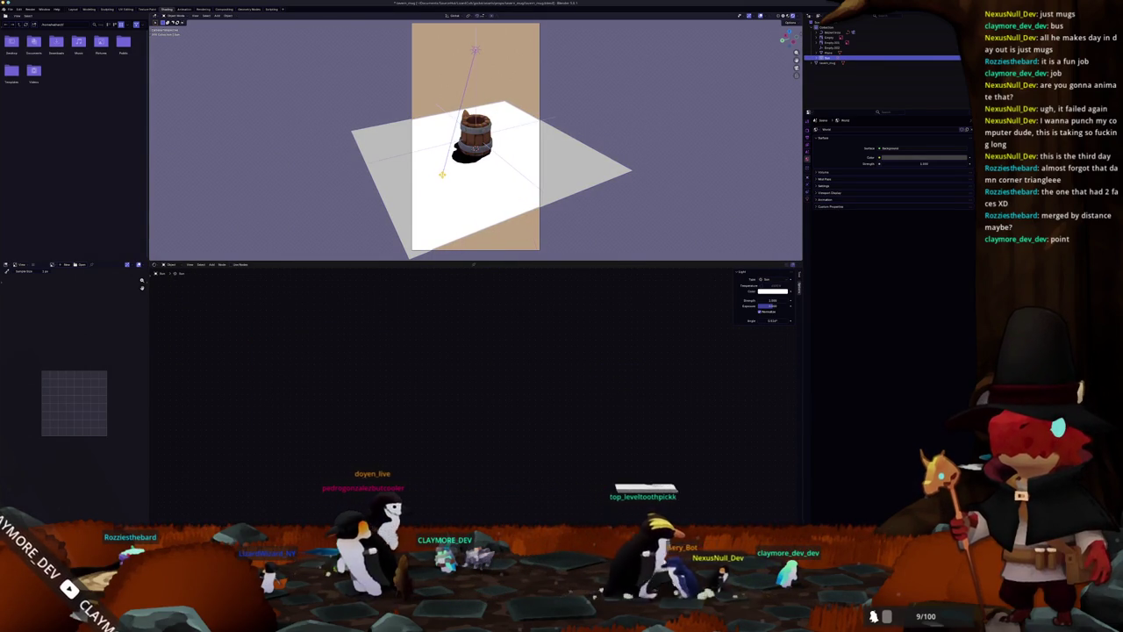
click(465, 202)
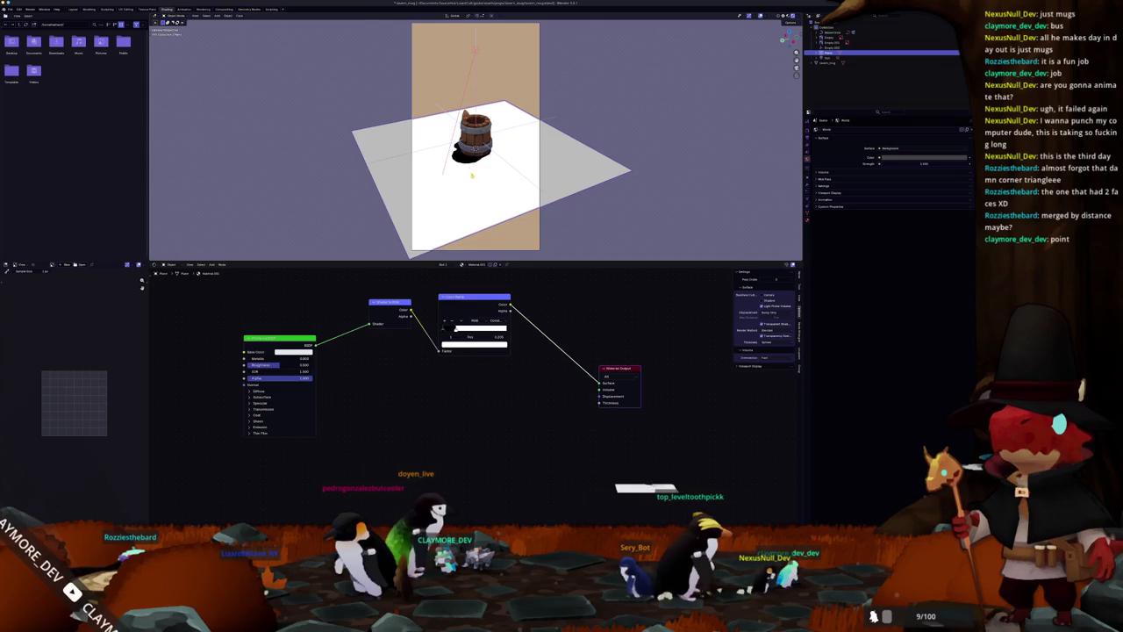
Insert a Mix Shader before the plane's Material Output, with a Transparent BSDF as its first shader.
click(452, 338)
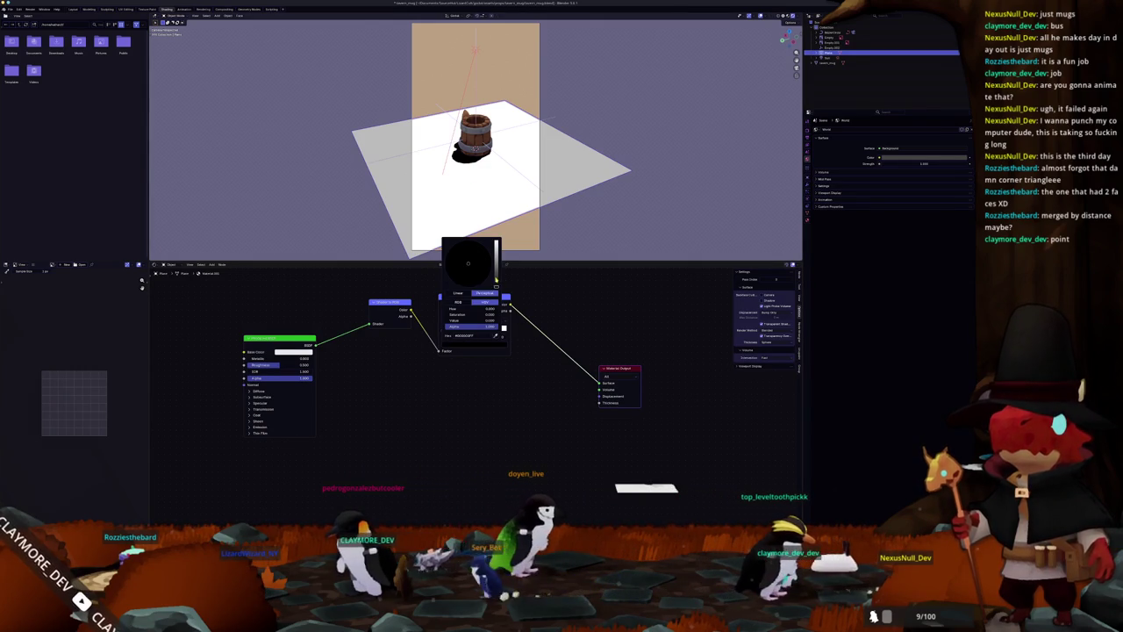
drag(510, 311, 532, 406)
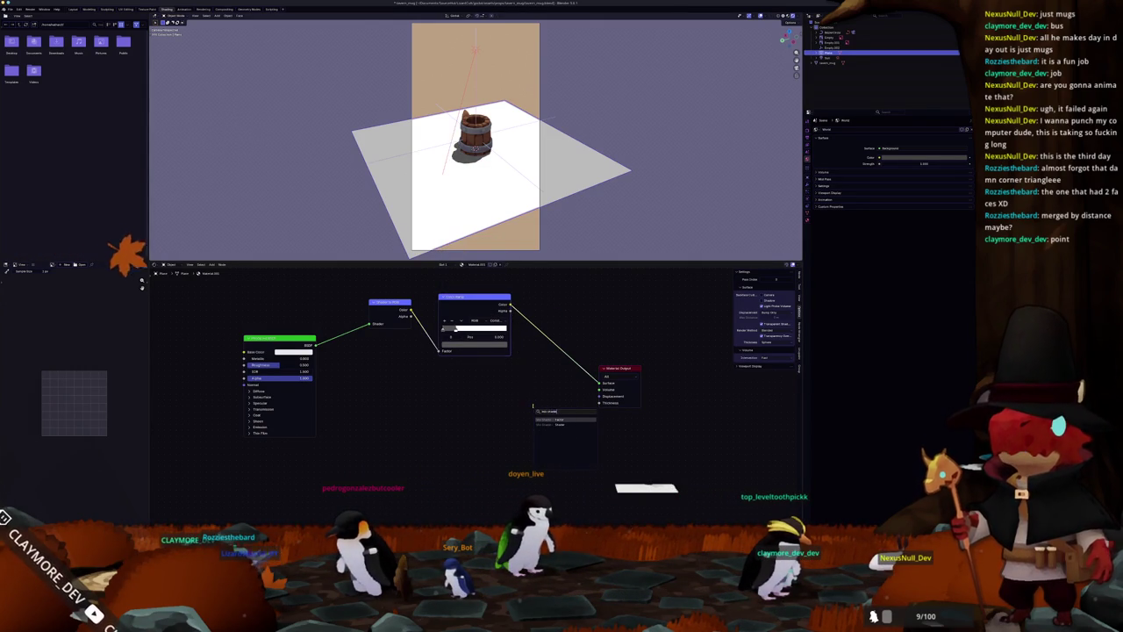
click(554, 377)
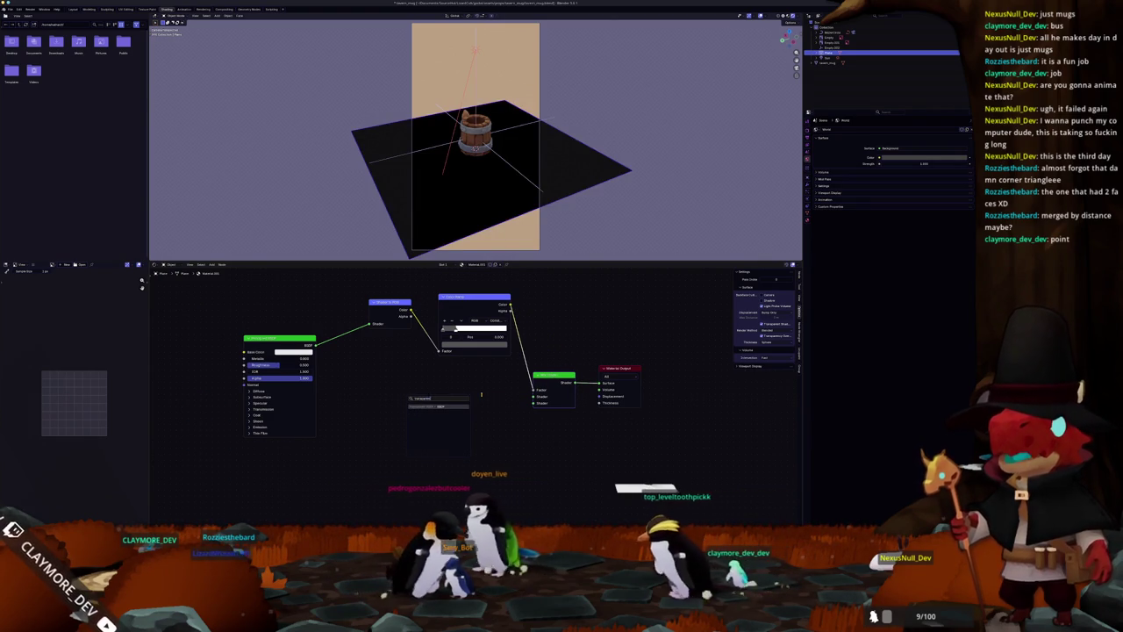
key(Return)
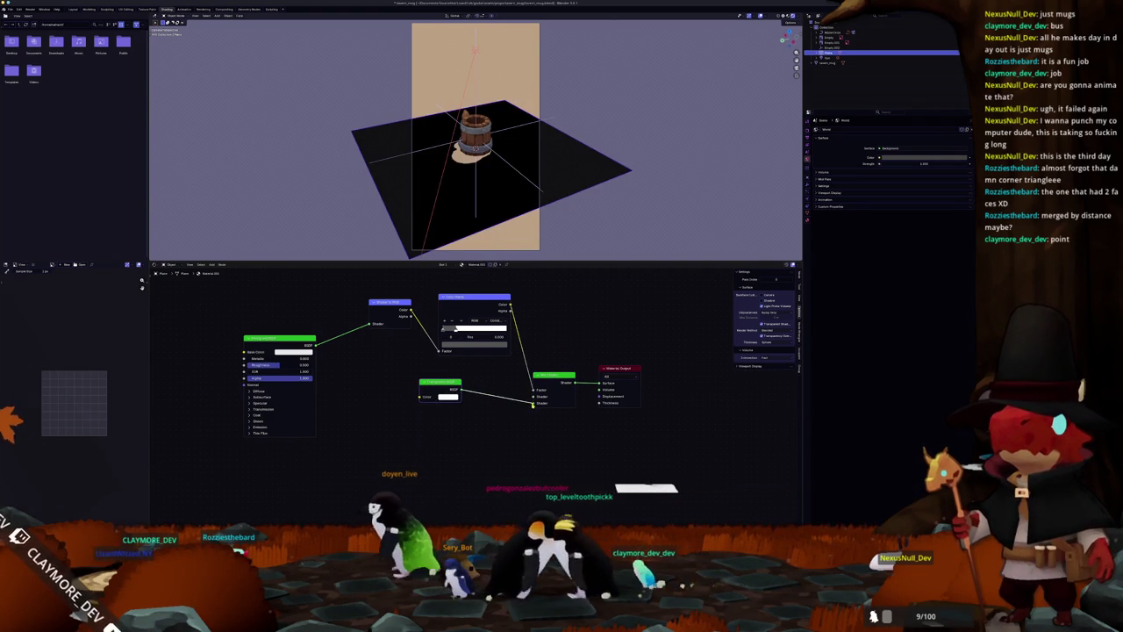
Feed an Emission node into the mix's second shader input and set its colour to black.
drag(534, 403, 482, 433)
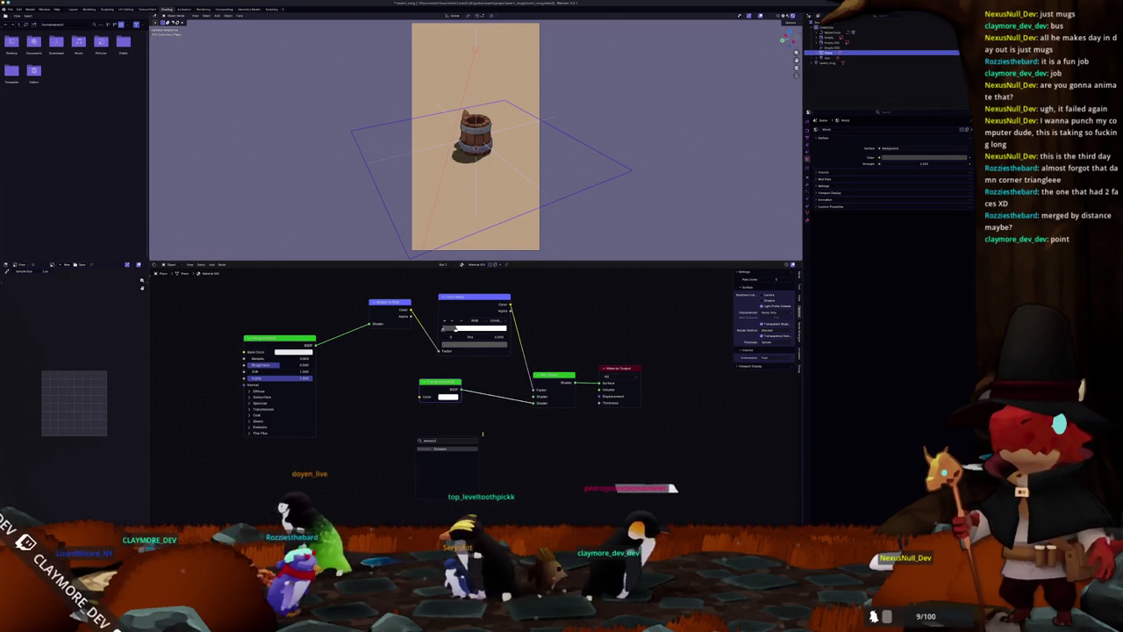
click(435, 454)
click(436, 442)
drag(480, 341, 480, 379)
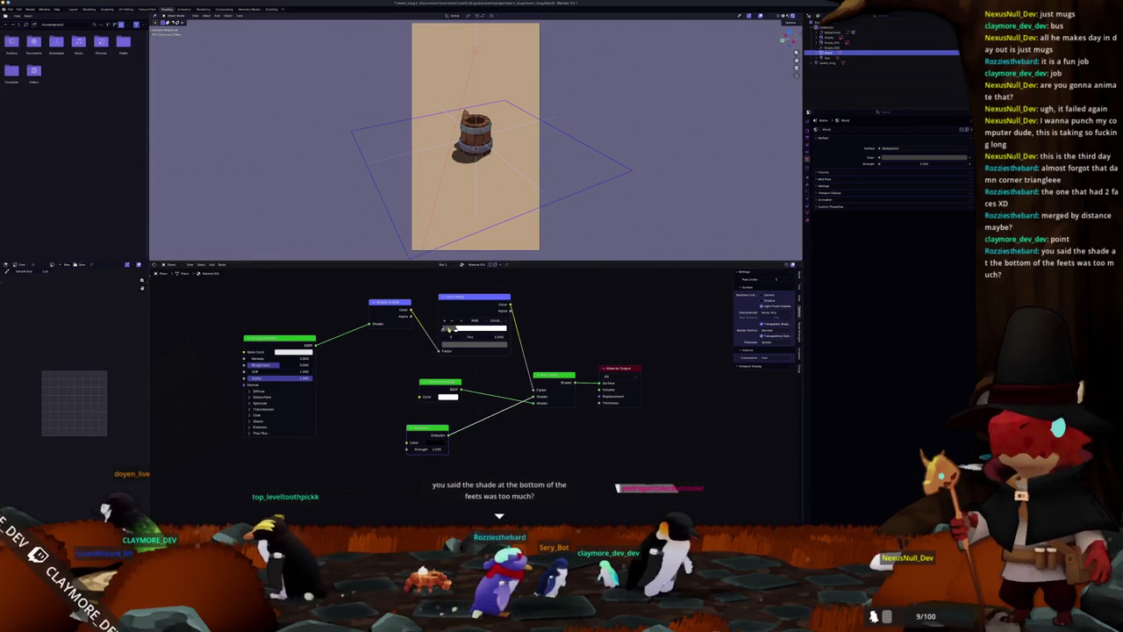
click(454, 345)
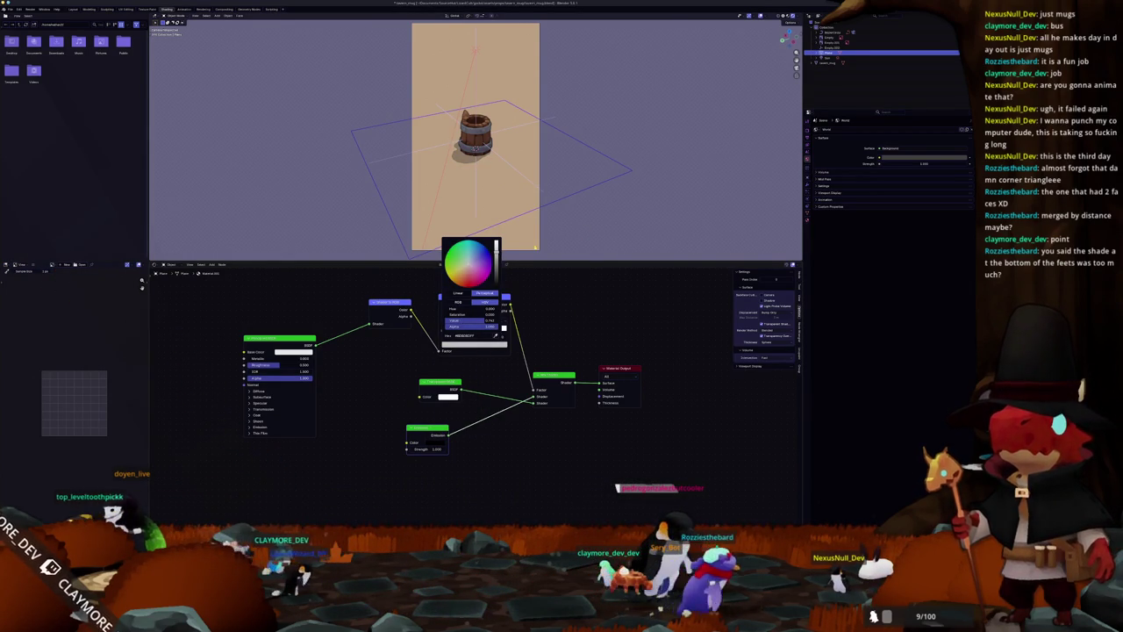
scroll(243, 132, up, 2)
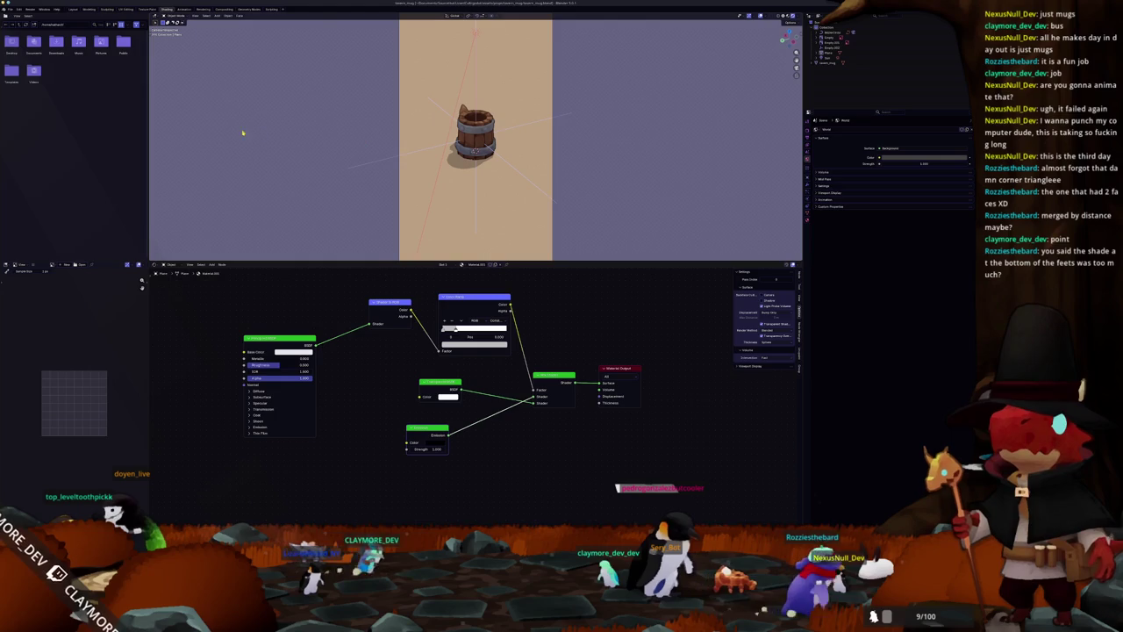
click(808, 137)
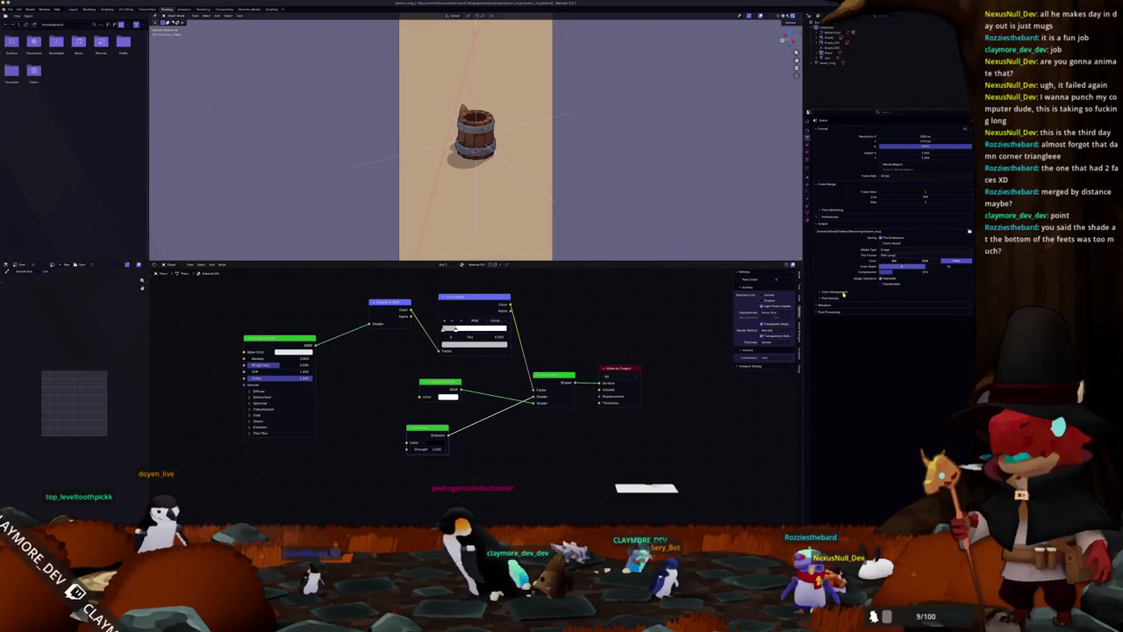
Set the output Media Type to Video with an MPEG-4 container, expanding Color Management and Encoding.
click(853, 290)
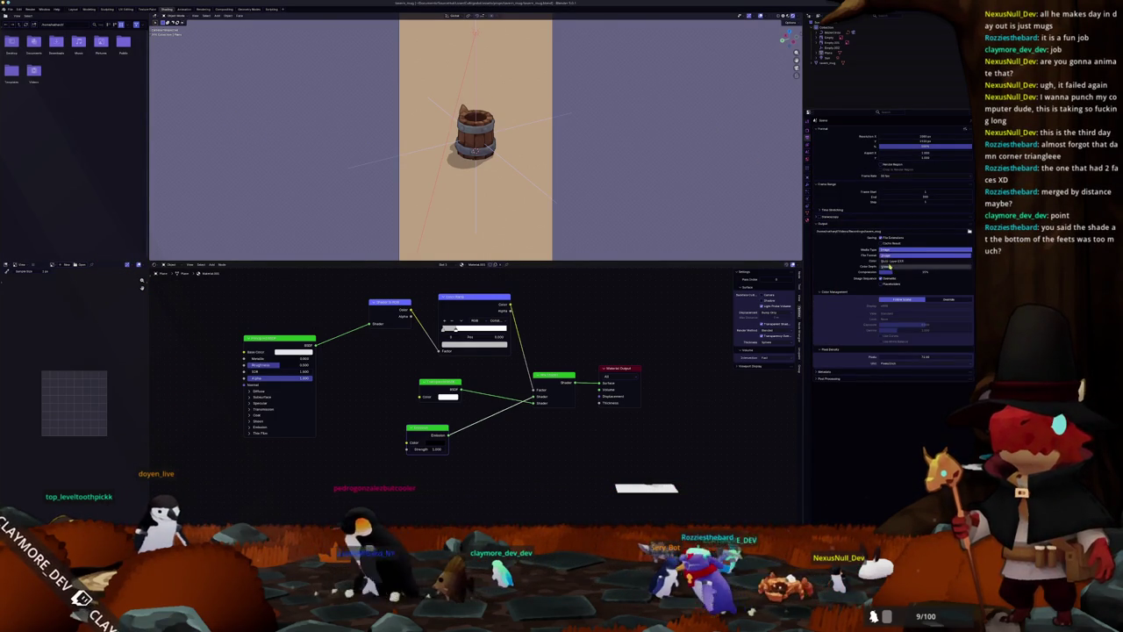
click(891, 263)
click(838, 345)
click(889, 351)
click(889, 355)
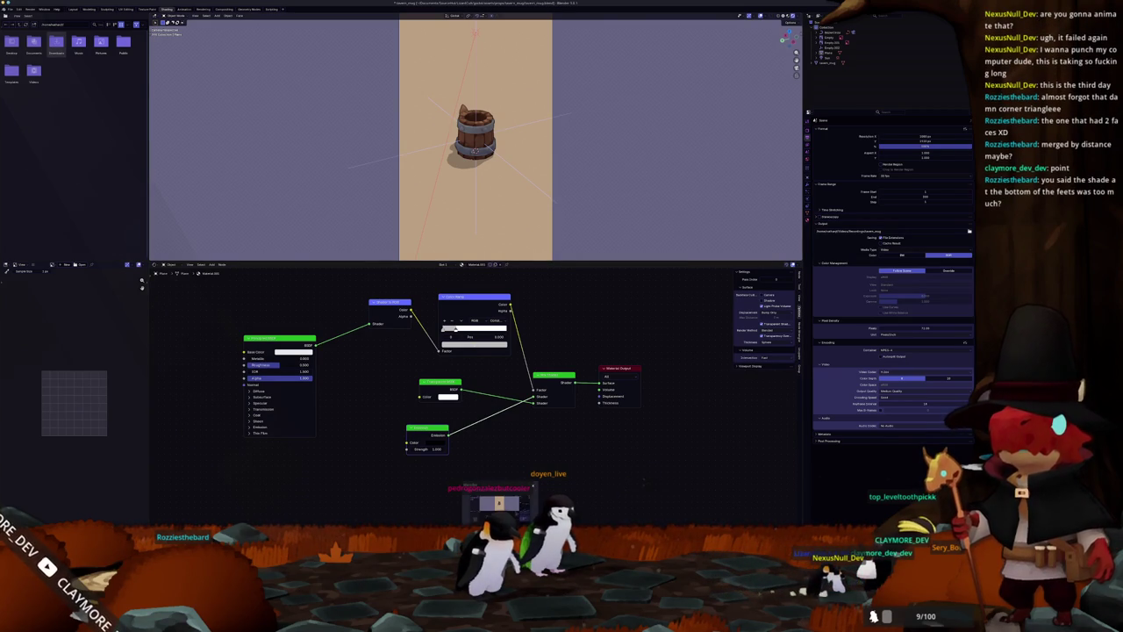
Launch the F3D model viewer from the application launcher.
key(super)
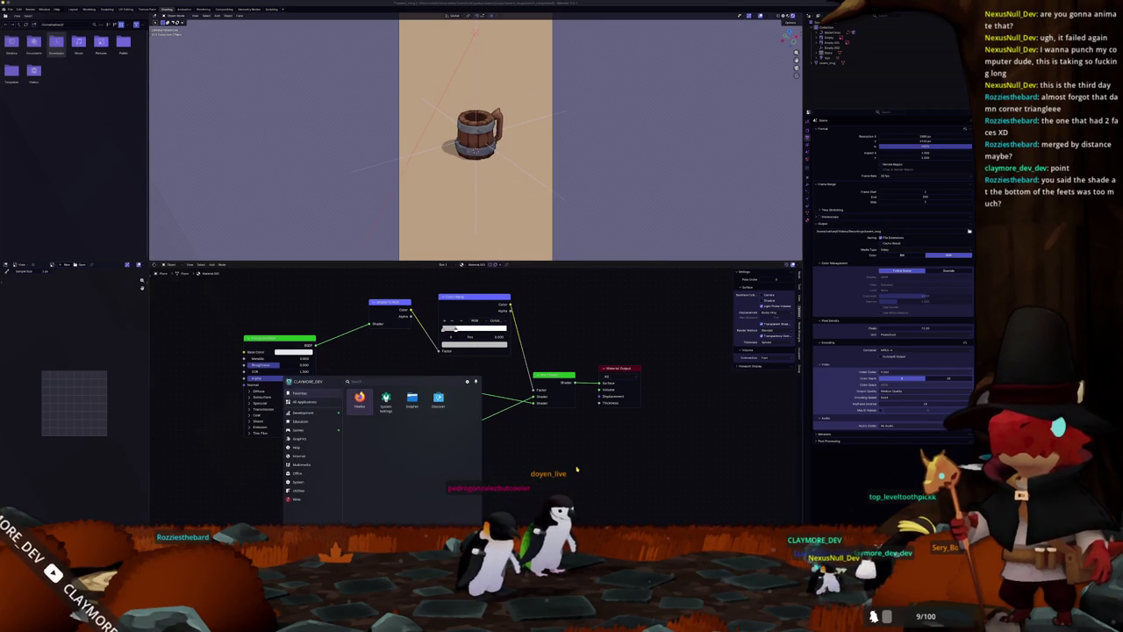
text(st)
key(Down)
key(Return)
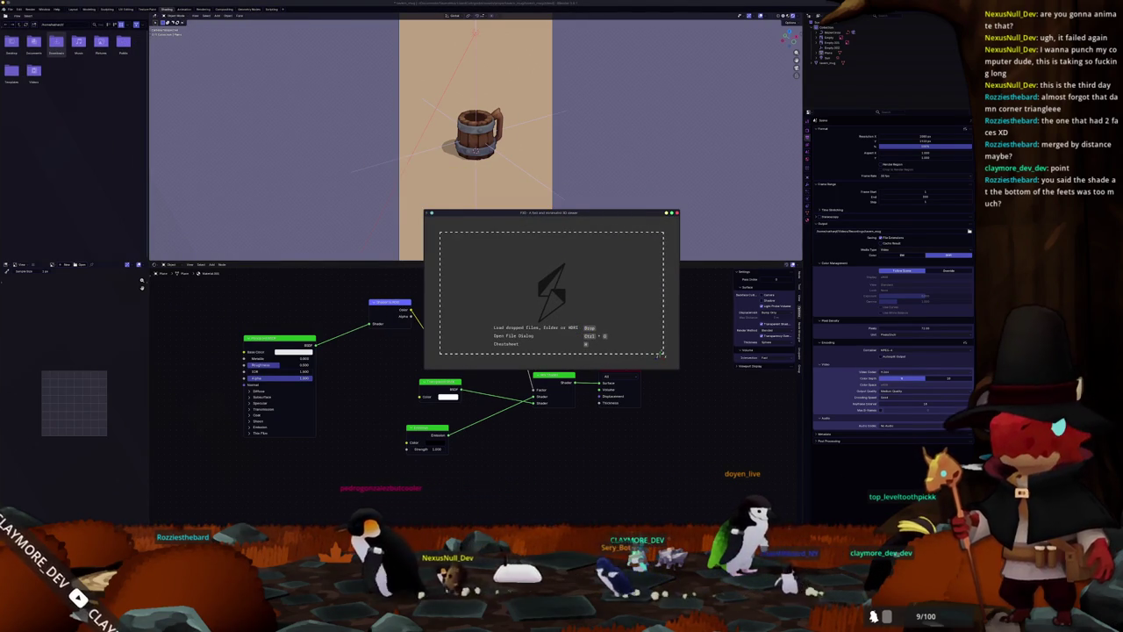
Browse to props/tavern_mug and drop tavern_stool.glb into the F3D viewer.
key(ctrl+o)
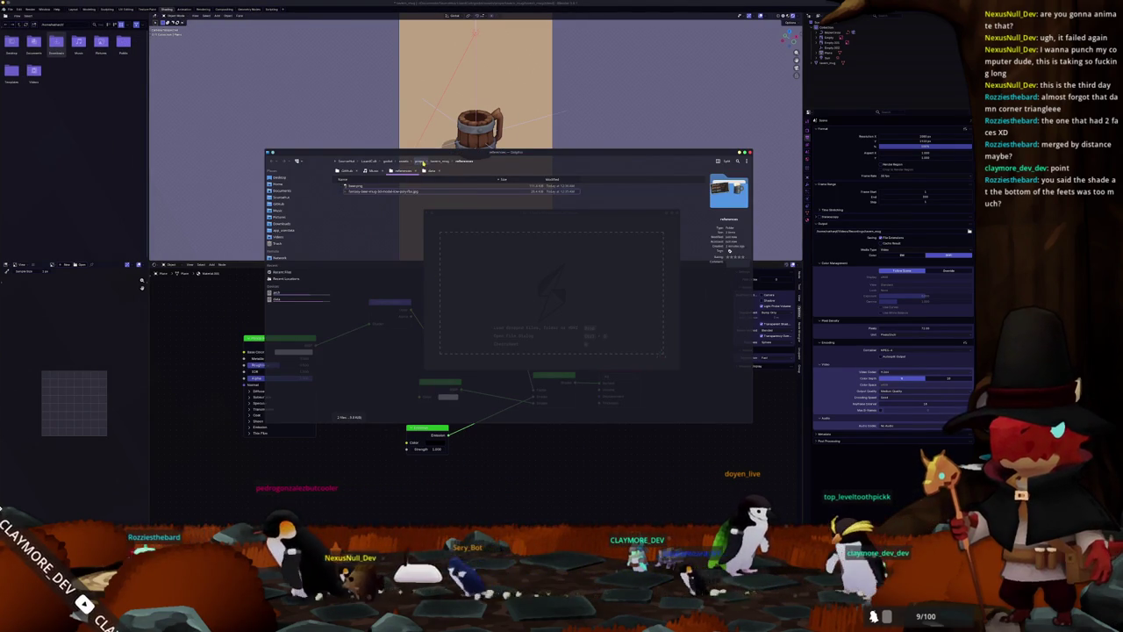
key(alt+Up)
key(alt+Up)
double_click(358, 191)
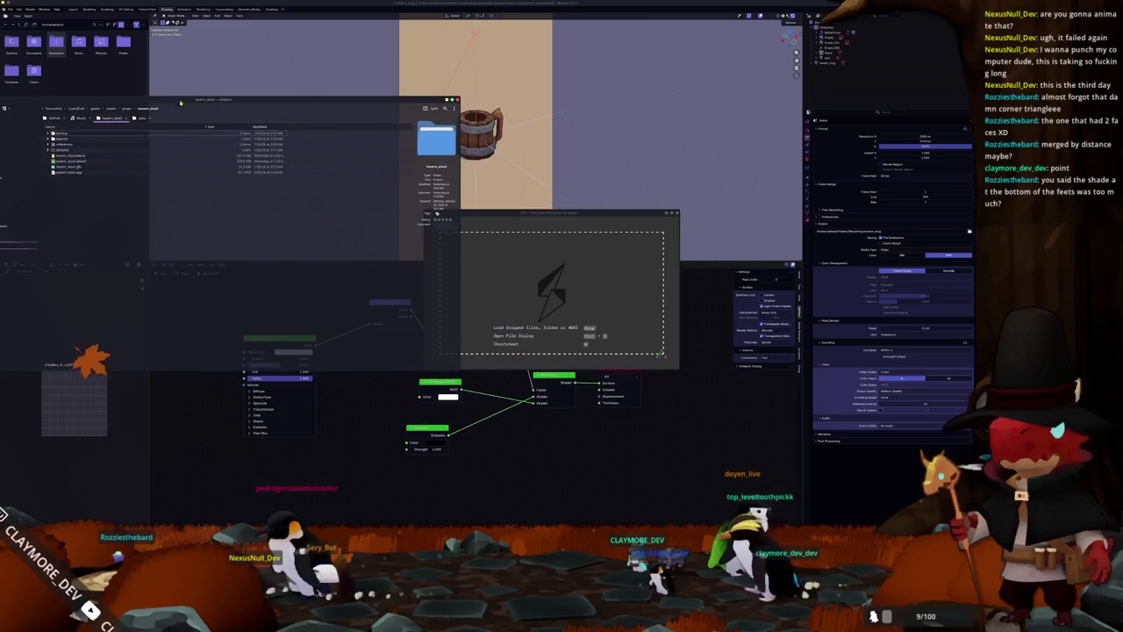
mouse_move(67, 169)
mouse_down()
mouse_move(554, 299)
mouse_move(544, 298)
mouse_up()
Move and enlarge the F3D window, then orbit the stool to inspect its legs.
scroll(544, 299, up, 5)
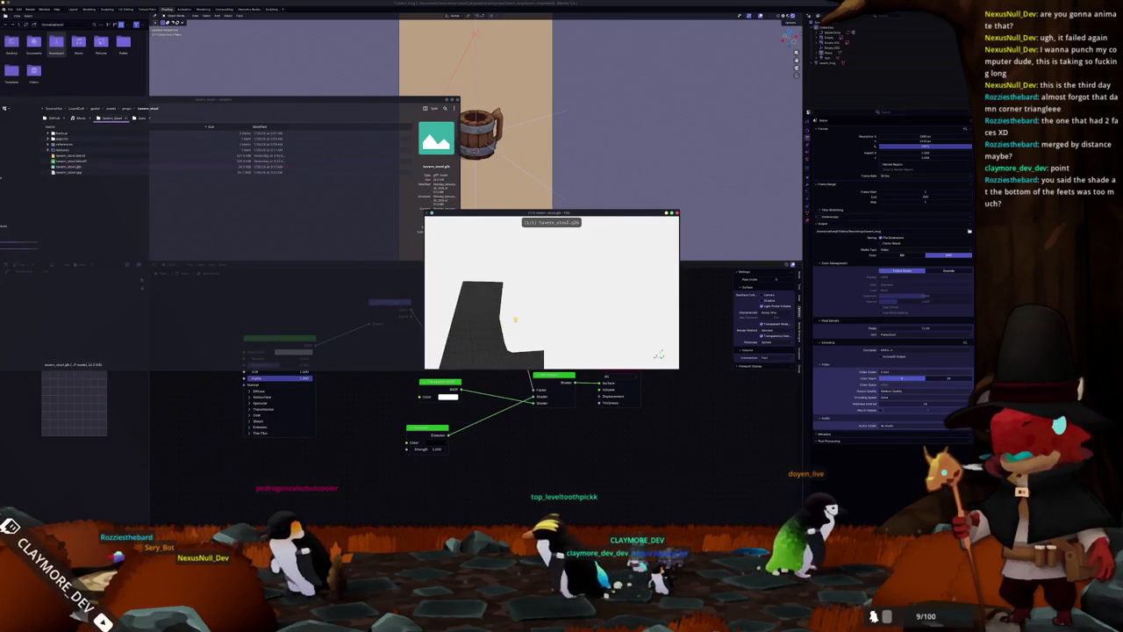
scroll(540, 299, down, 3)
drag(517, 213, 607, 242)
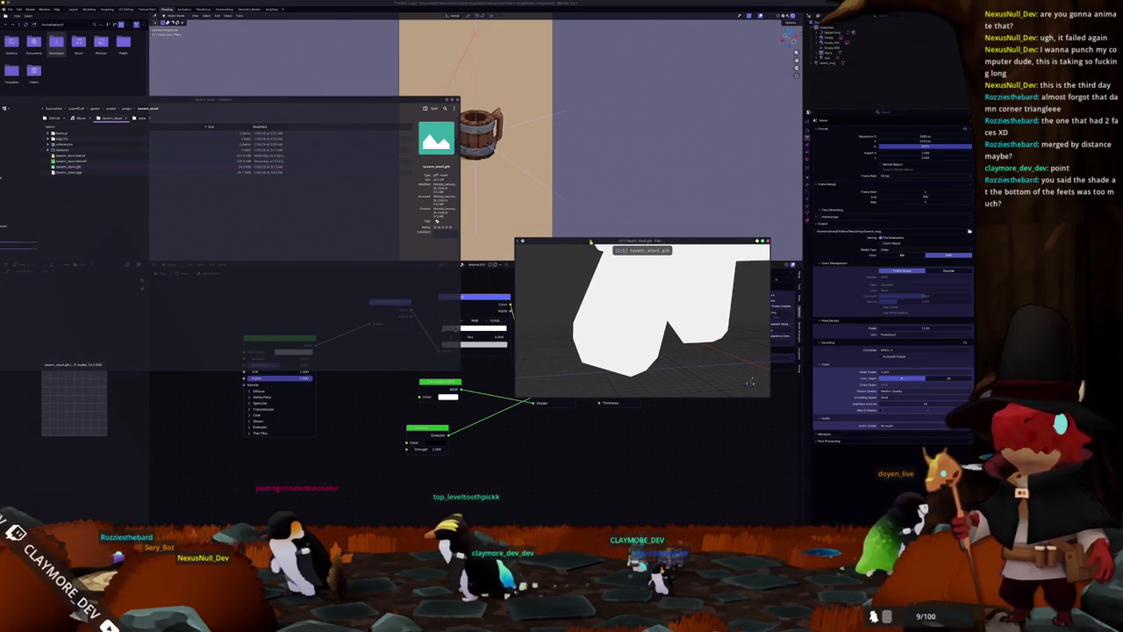
drag(516, 239, 363, 86)
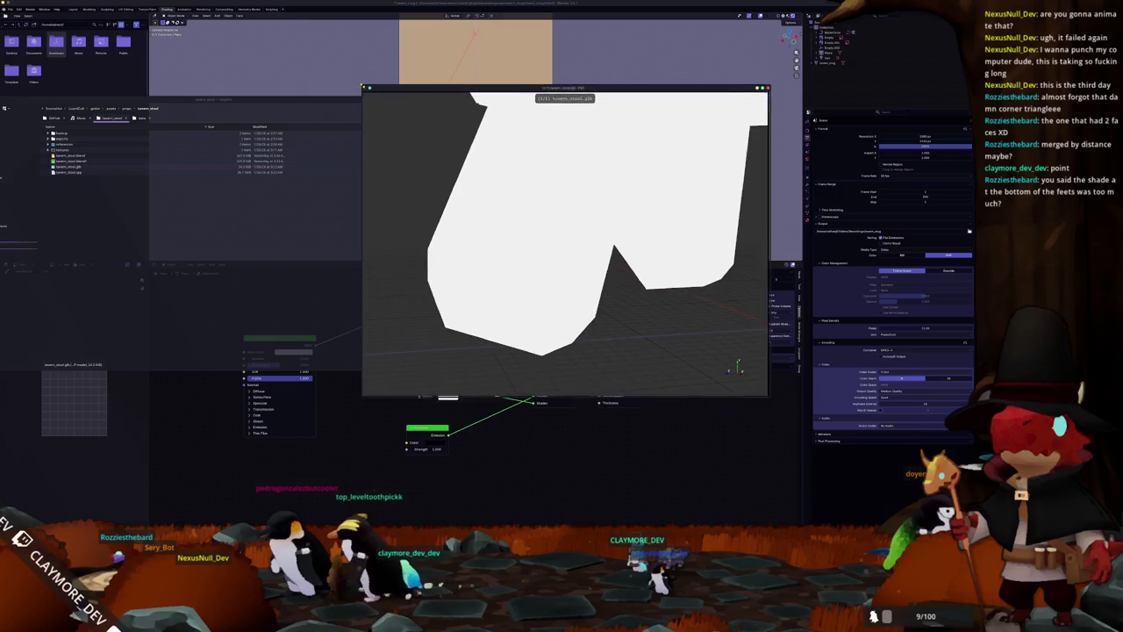
mouse_move(441, 244)
mouse_down()
mouse_move(466, 234)
mouse_move(454, 238)
mouse_move(472, 255)
mouse_up()
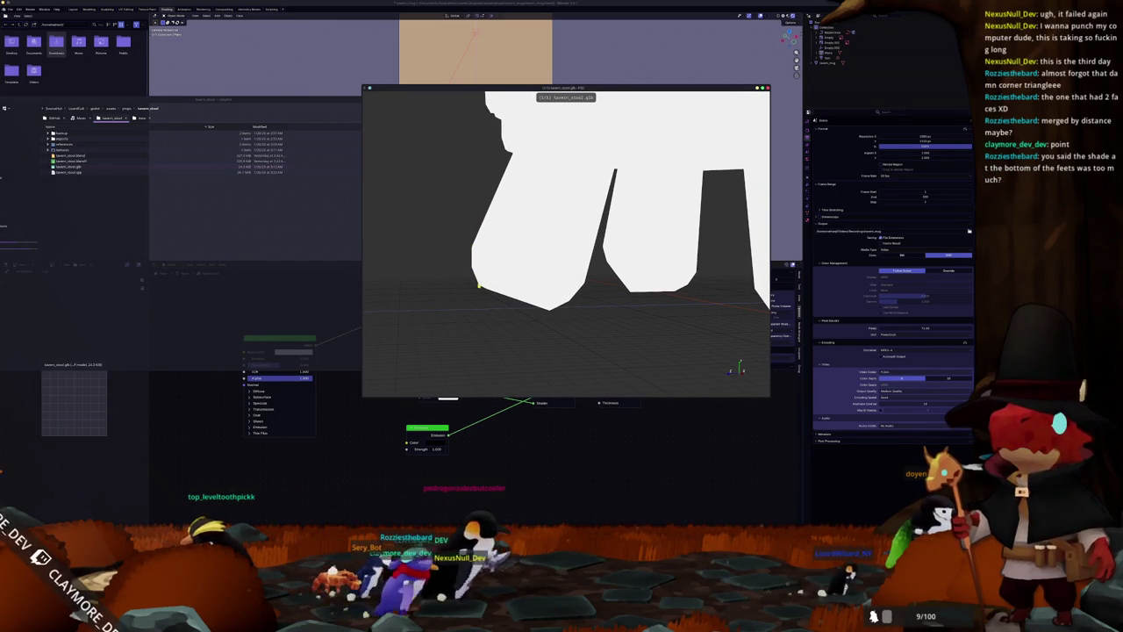
mouse_move(470, 239)
mouse_down()
mouse_move(558, 277)
mouse_move(484, 257)
mouse_up()
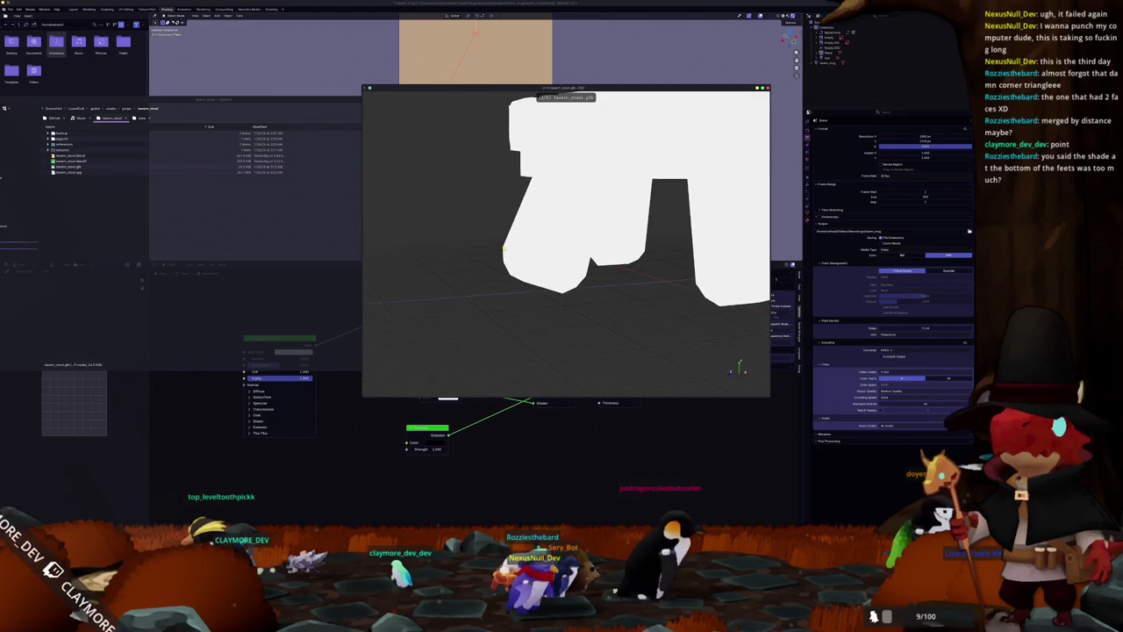
mouse_move(576, 208)
mouse_down()
mouse_move(394, 219)
mouse_move(501, 273)
mouse_move(552, 237)
mouse_up()
mouse_move(603, 269)
mouse_down()
mouse_move(518, 279)
mouse_move(484, 288)
mouse_move(477, 304)
mouse_move(513, 284)
mouse_up()
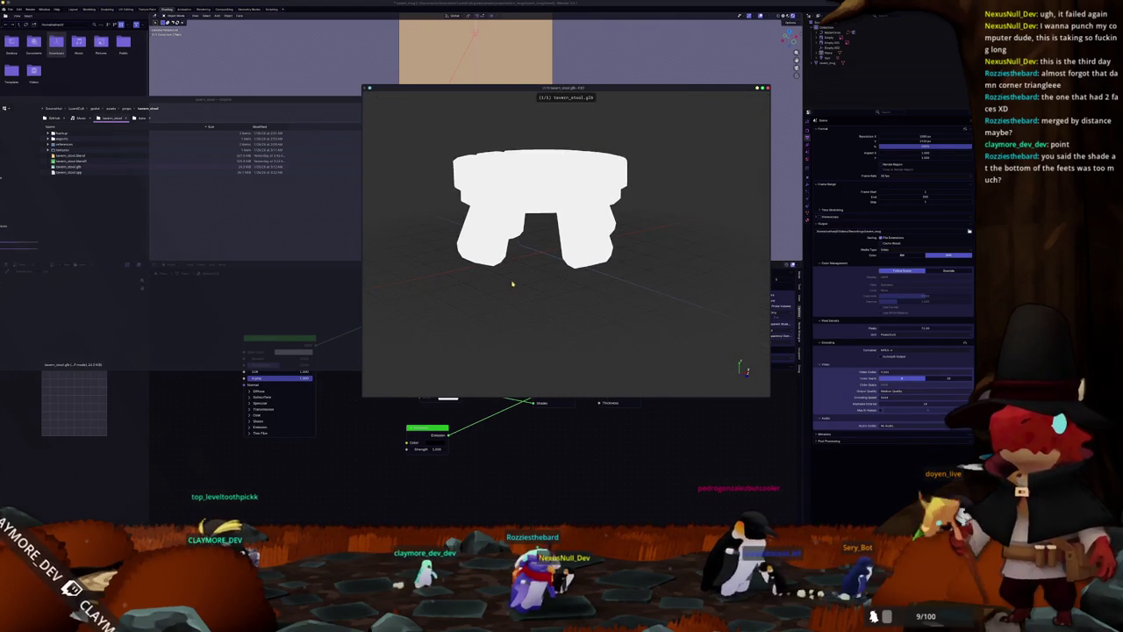
View the stool from the front and side, then close F3D with Esc.
scroll(513, 284, up, 5)
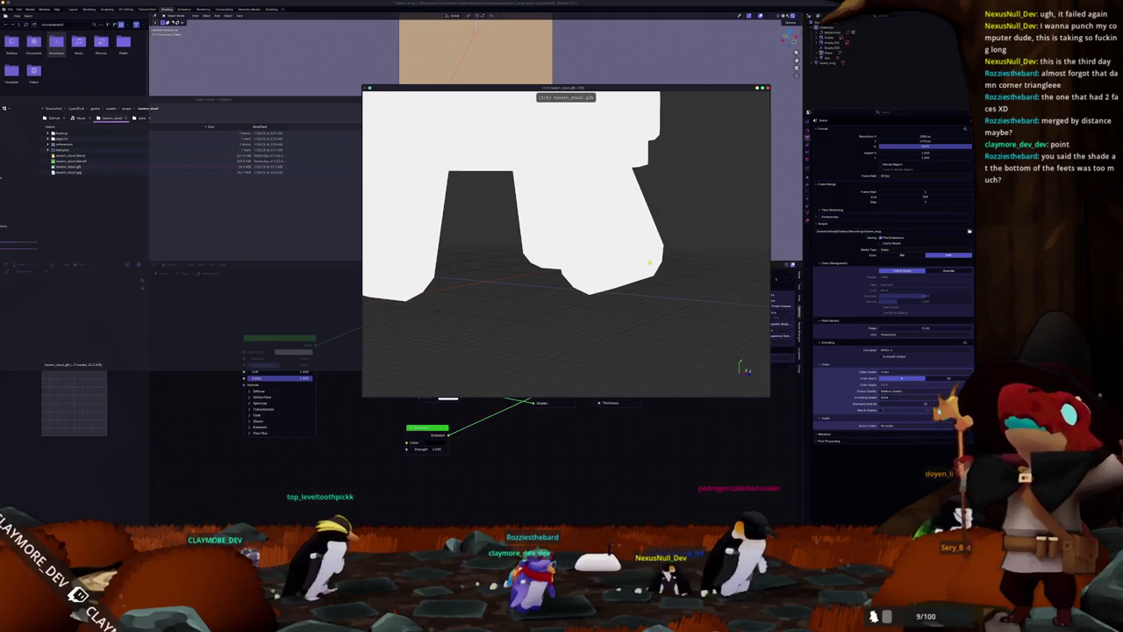
mouse_move(622, 268)
mouse_down()
mouse_move(547, 270)
mouse_move(462, 241)
mouse_move(423, 243)
mouse_move(394, 271)
mouse_move(454, 213)
mouse_up()
scroll(547, 270, down, 5)
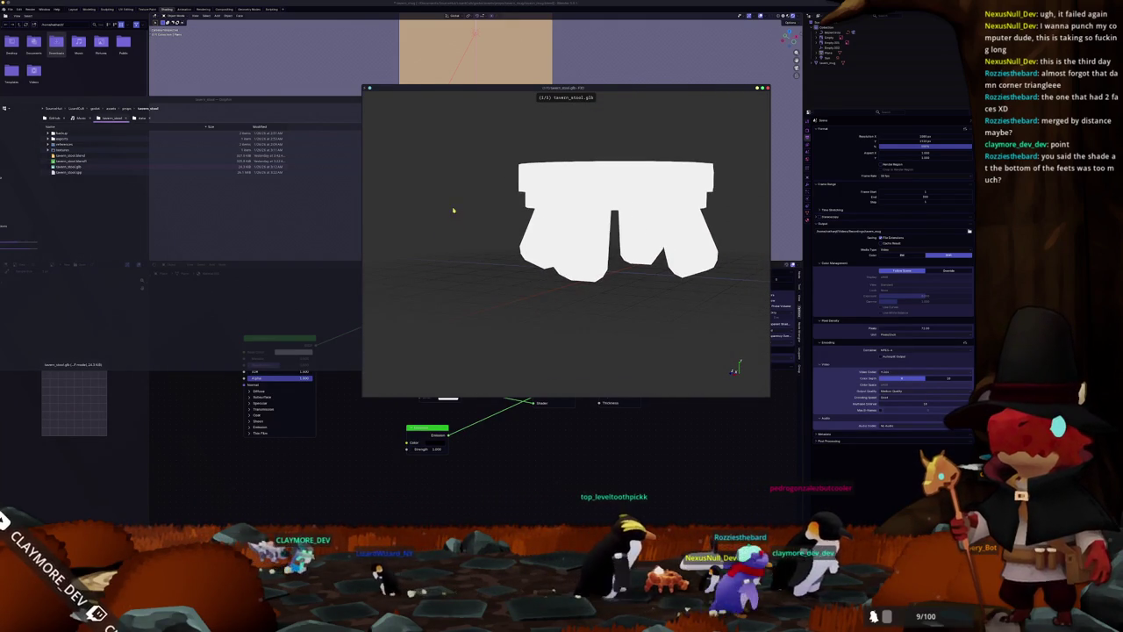
mouse_move(527, 278)
mouse_down()
mouse_move(492, 291)
mouse_move(529, 289)
mouse_move(534, 272)
mouse_move(534, 298)
mouse_move(444, 333)
mouse_up()
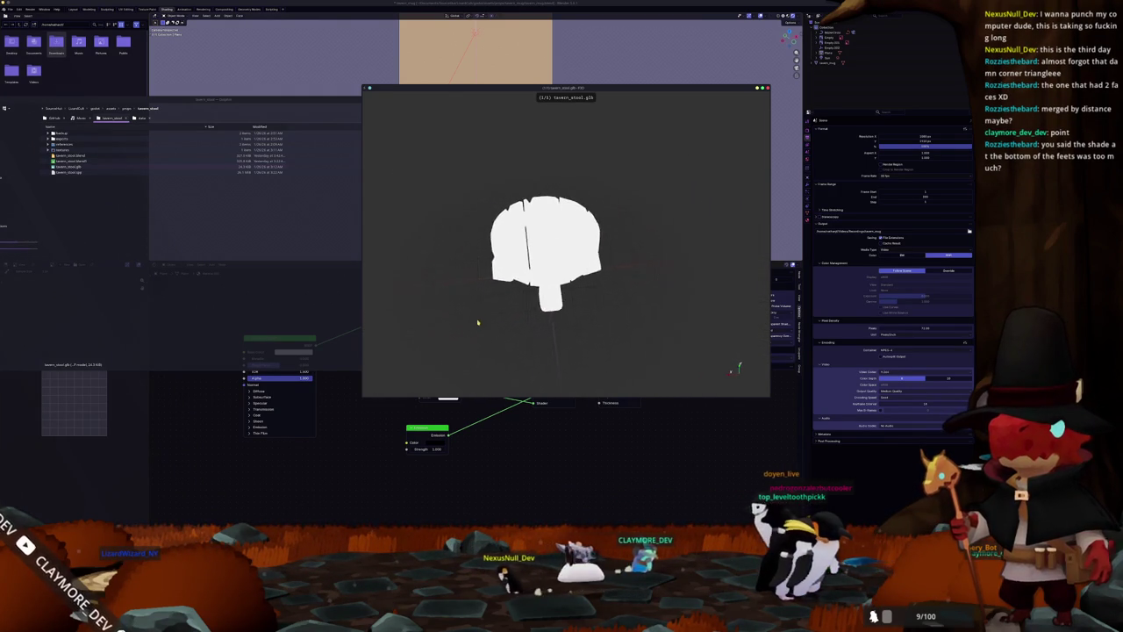
mouse_move(465, 286)
mouse_down()
mouse_move(412, 208)
mouse_move(424, 243)
mouse_up()
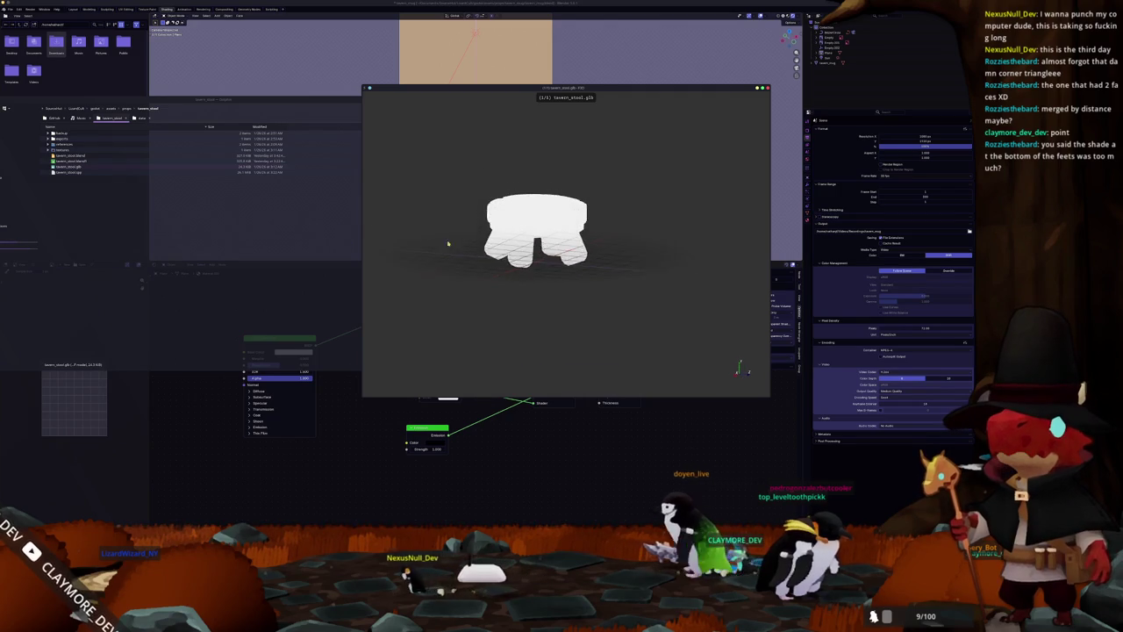
scroll(448, 259, up, 5)
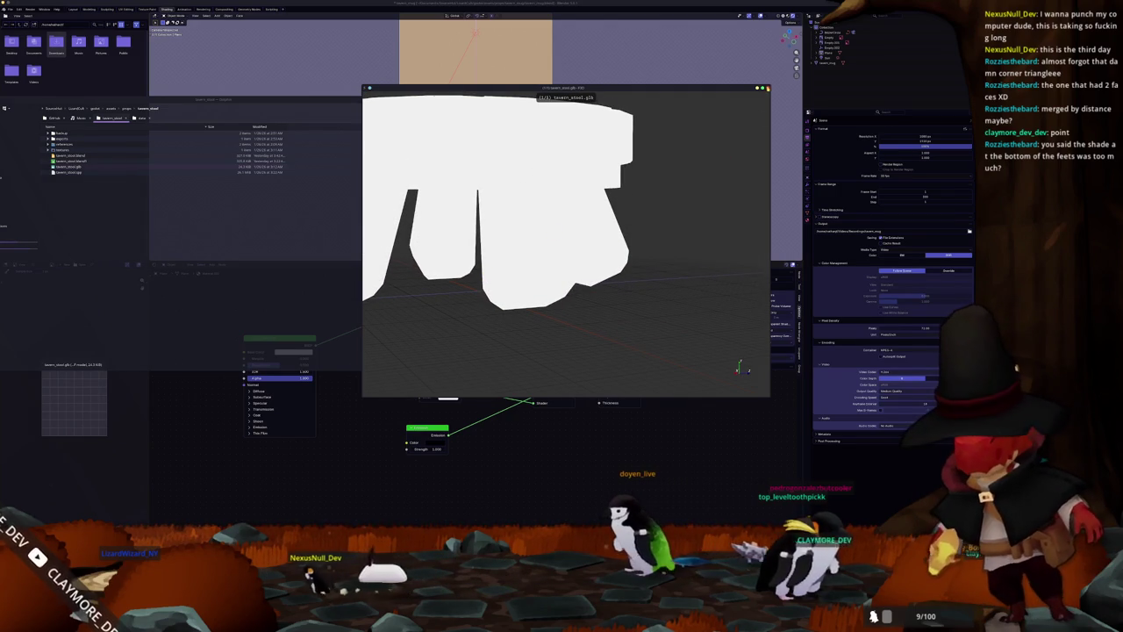
key(Escape)
scroll(575, 228, down, 5)
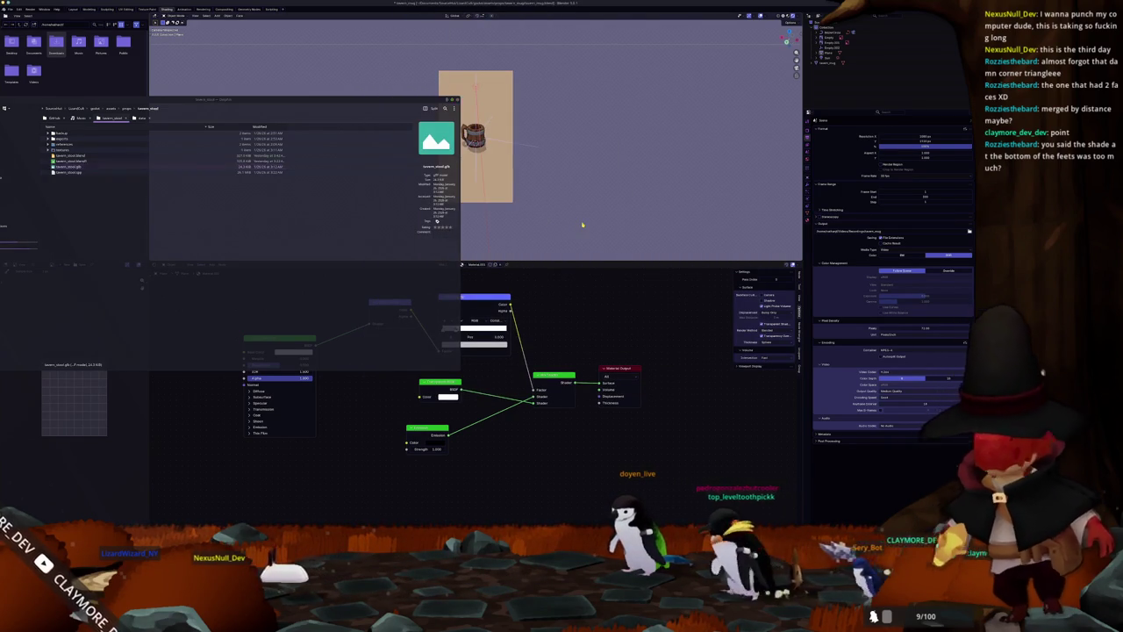
Show the render and flip render slots with J to compare the beige and lavender versions.
click(207, 10)
key(F12)
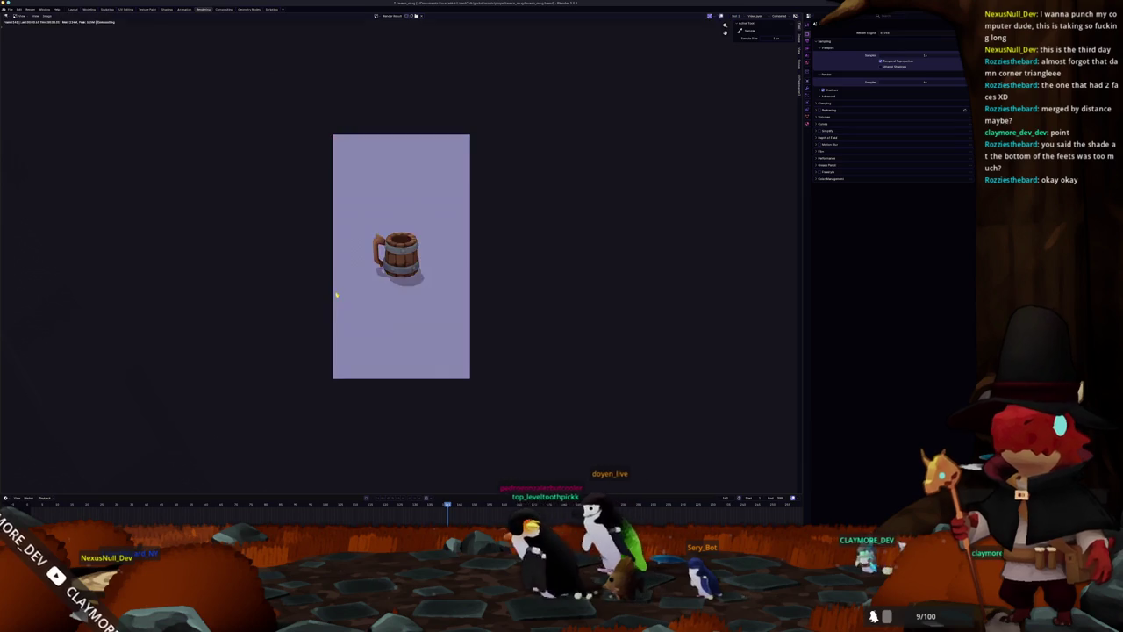
scroll(338, 289, up, 3)
key(j)
scroll(336, 292, down, 1)
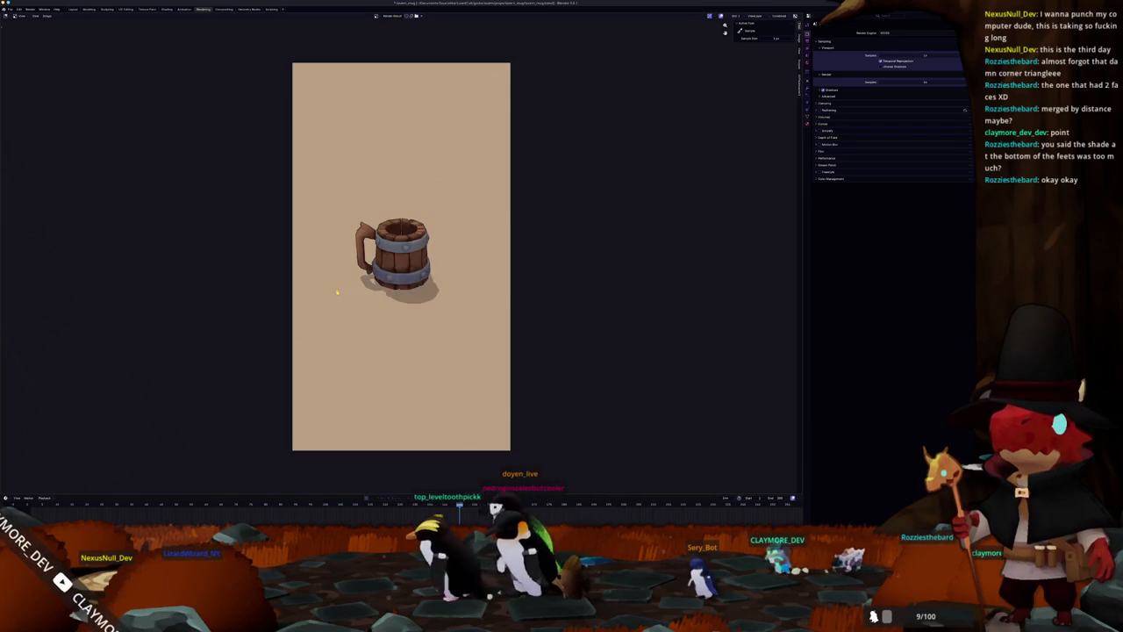
key(j)
key(j)
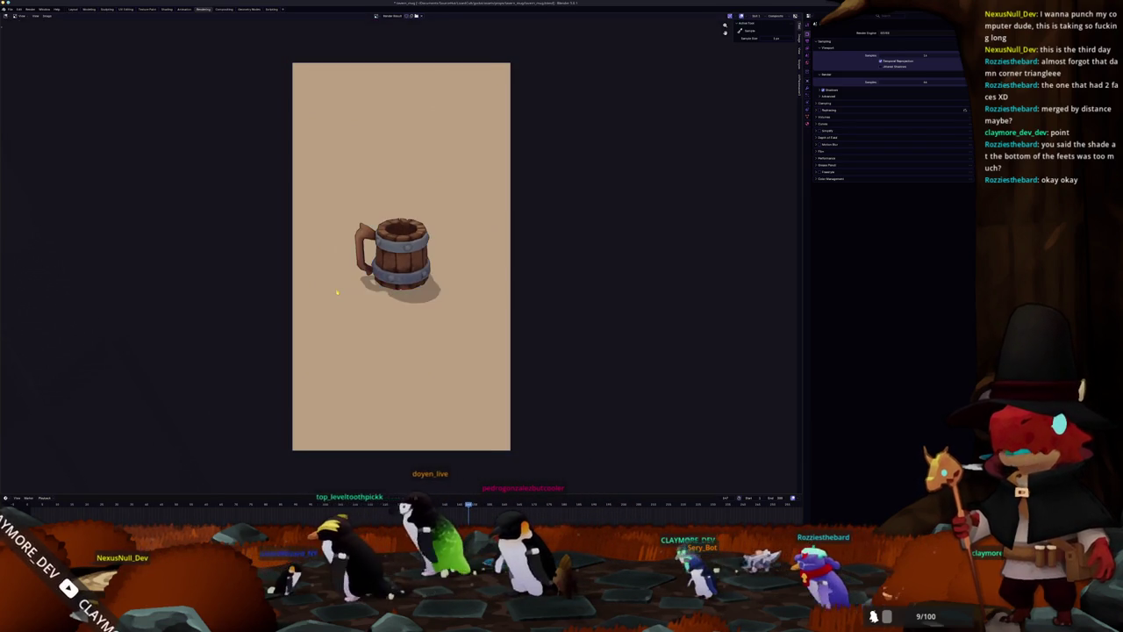
key(j)
key(j)
key(j)
key(j)
key(j)
key(j)
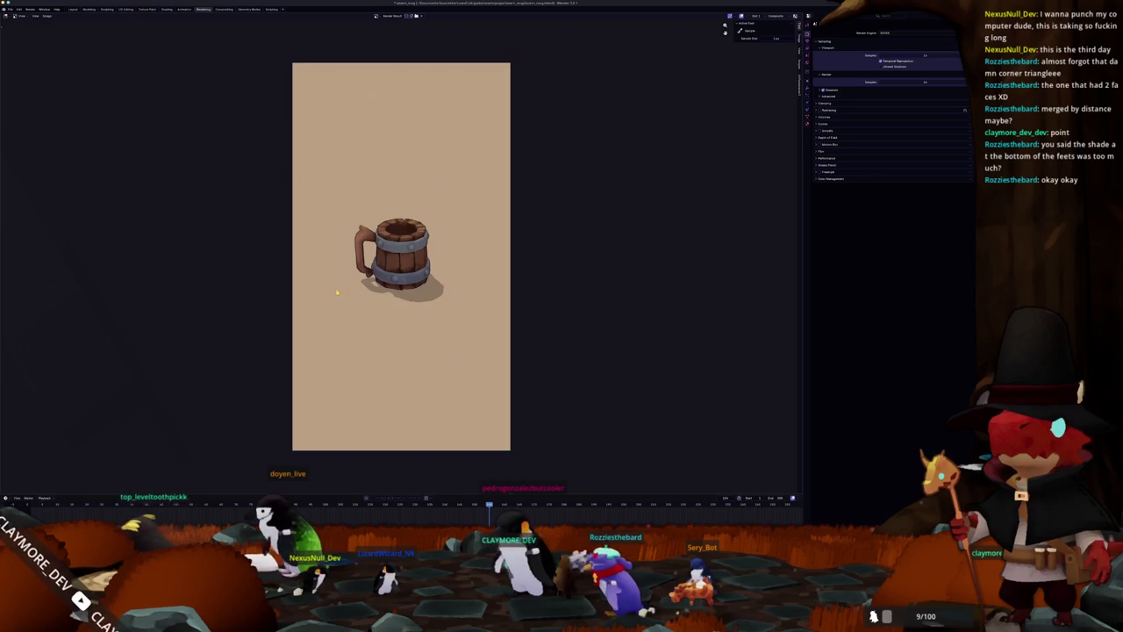
key(j)
key(j)
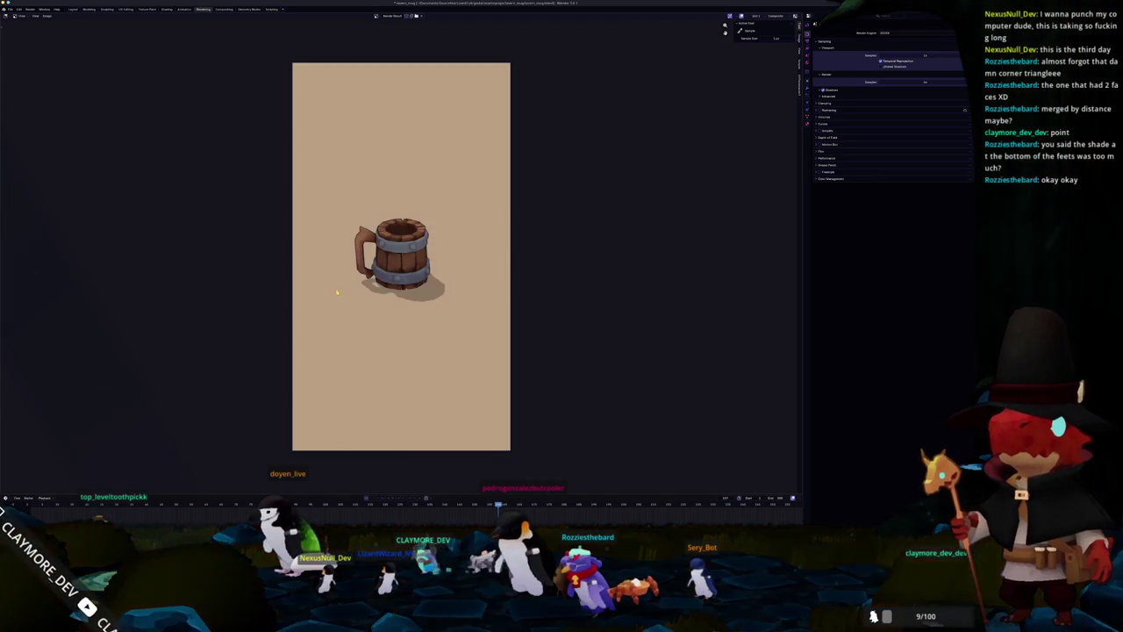
key(j)
key(j)
Switch to Substance 3D Painter and zoom in on the textured mug.
key(alt+Tab)
scroll(562, 355, up, 2)
scroll(614, 351, up, 2)
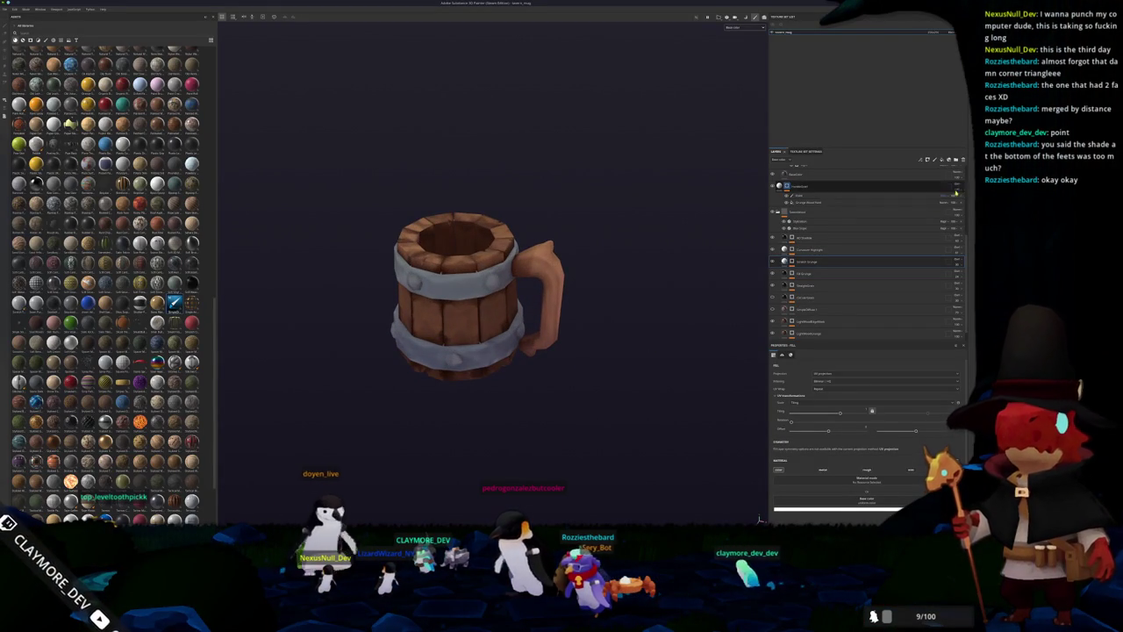
Duplicate one of the mug's fill layers with Ctrl+D, then delete the extra copy.
click(809, 238)
key(ctrl+d)
key(ctrl+d)
alt+drag(742, 251, 641, 244)
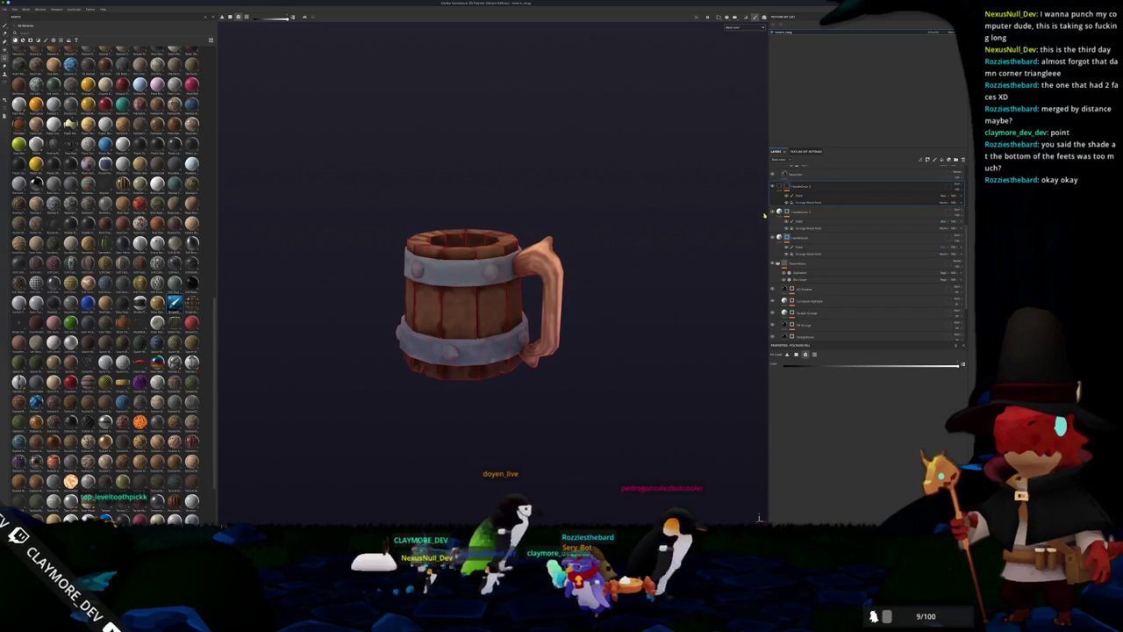
key(Delete)
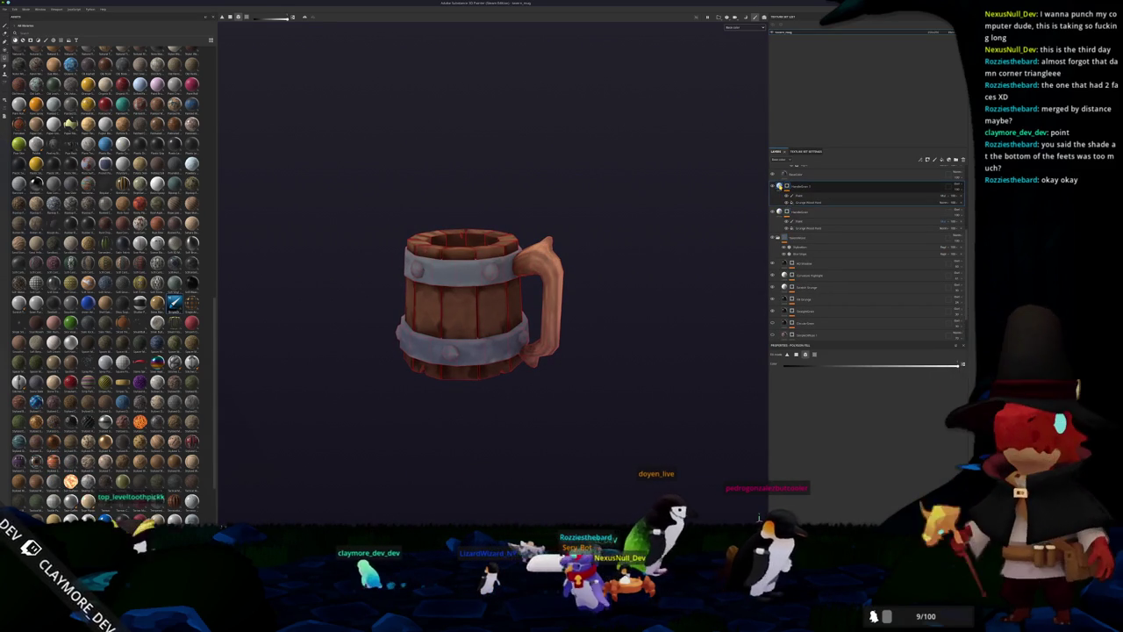
Turn the mug toward its handle and top opening while reselecting fill layers in the stack.
click(798, 186)
mouse_move(758, 213)
alt+mouse_down()
mouse_move(501, 274)
mouse_move(626, 281)
alt+mouse_up()
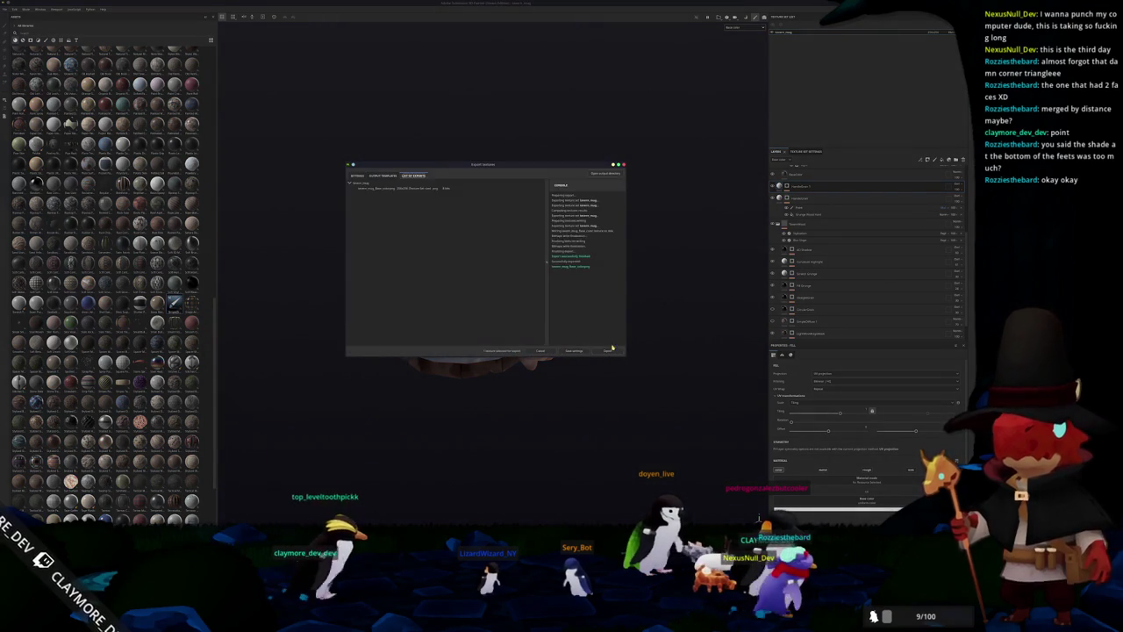
alt+drag(662, 290, 672, 328)
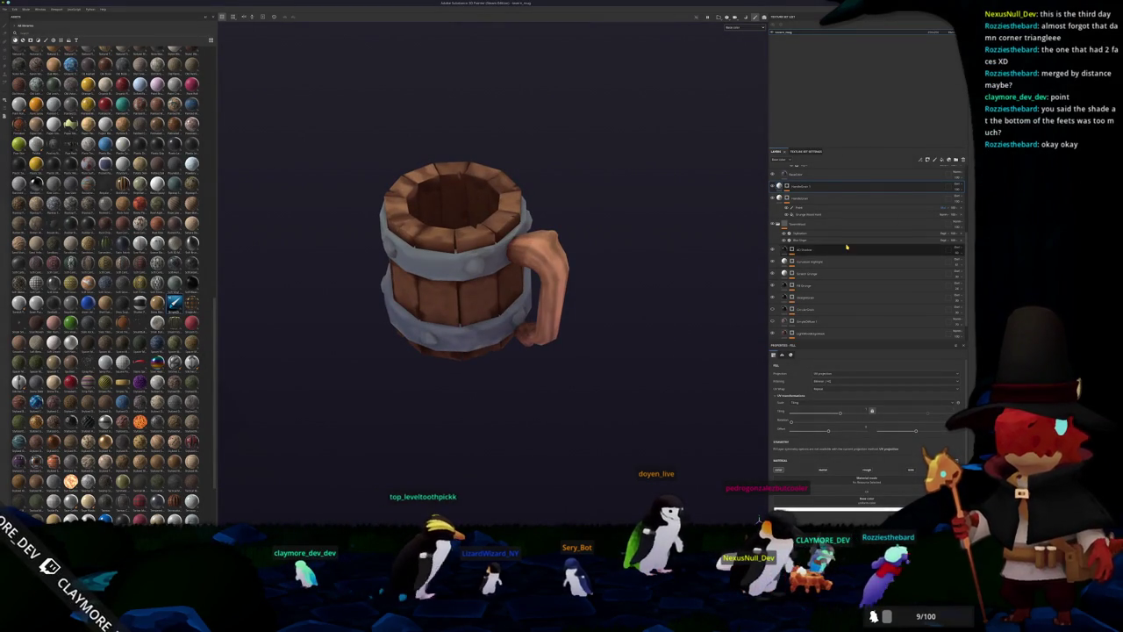
click(788, 254)
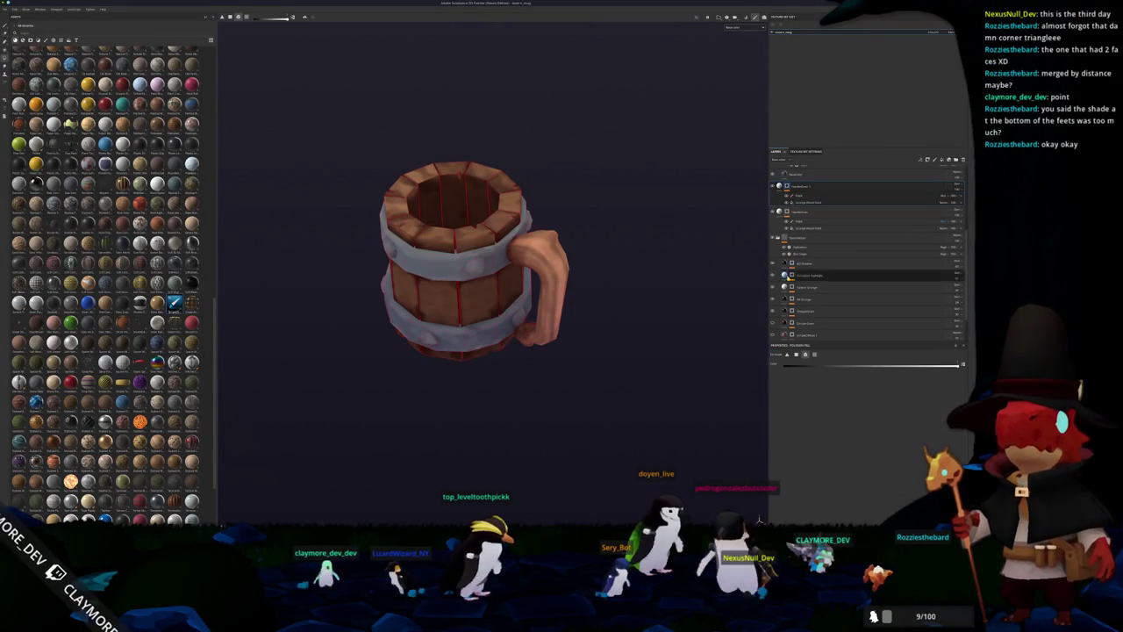
click(798, 204)
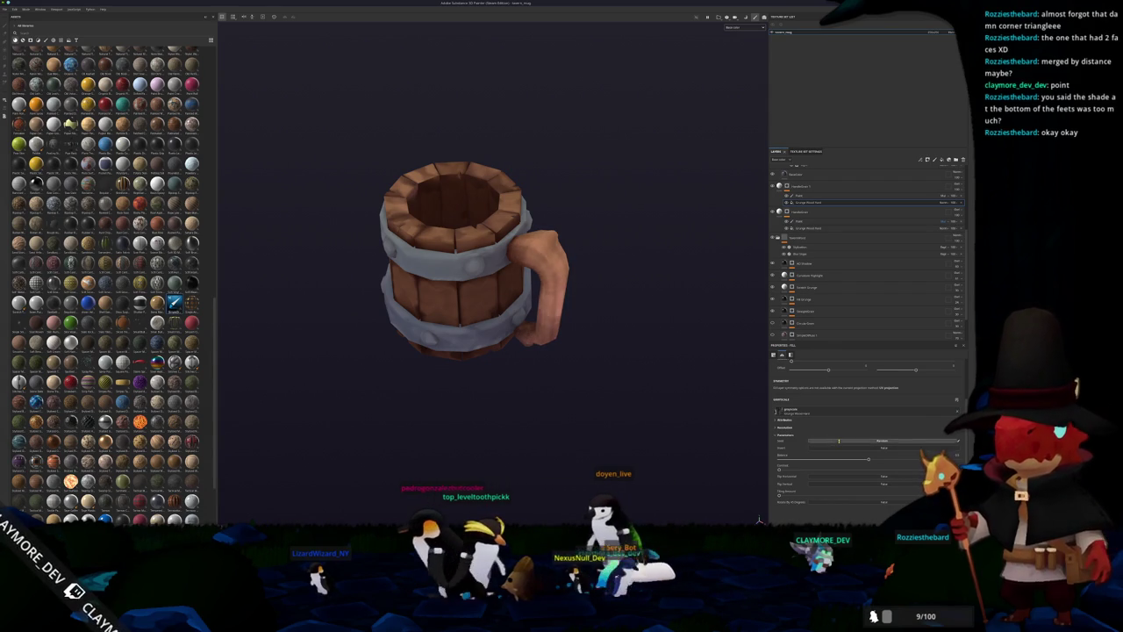
Delete a layer and undo/redo the change to compare the handle shading.
key(Delete)
key(ctrl+z)
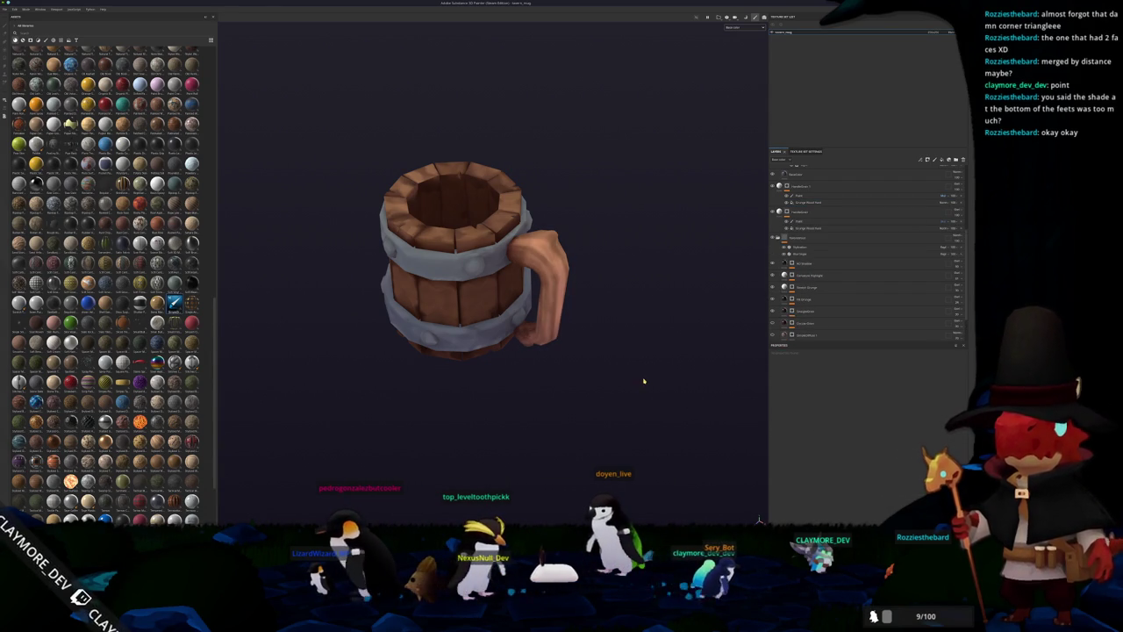
key(ctrl+y)
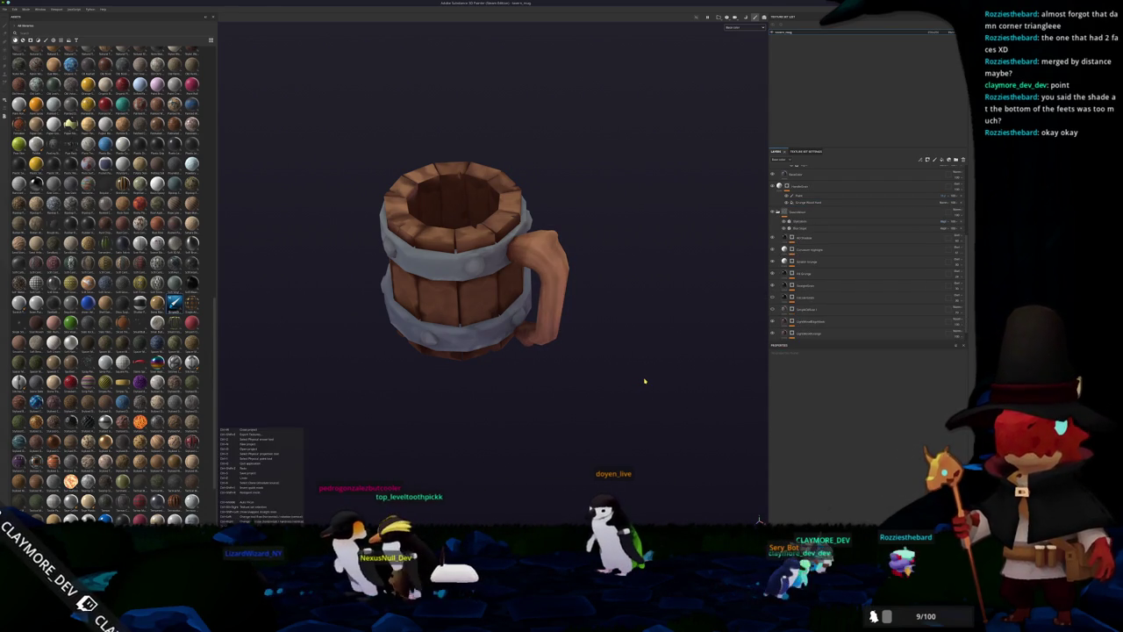
key(ctrl+z)
scroll(644, 381, down, 3)
scroll(615, 381, down, 2)
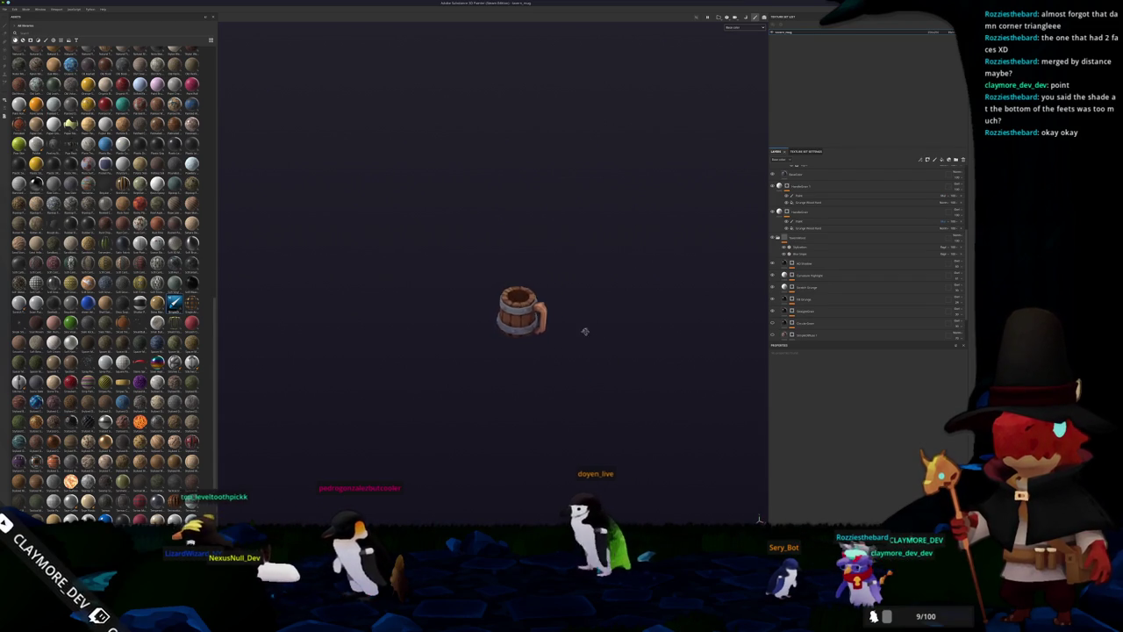
scroll(588, 364, up, 1)
scroll(597, 353, up, 1)
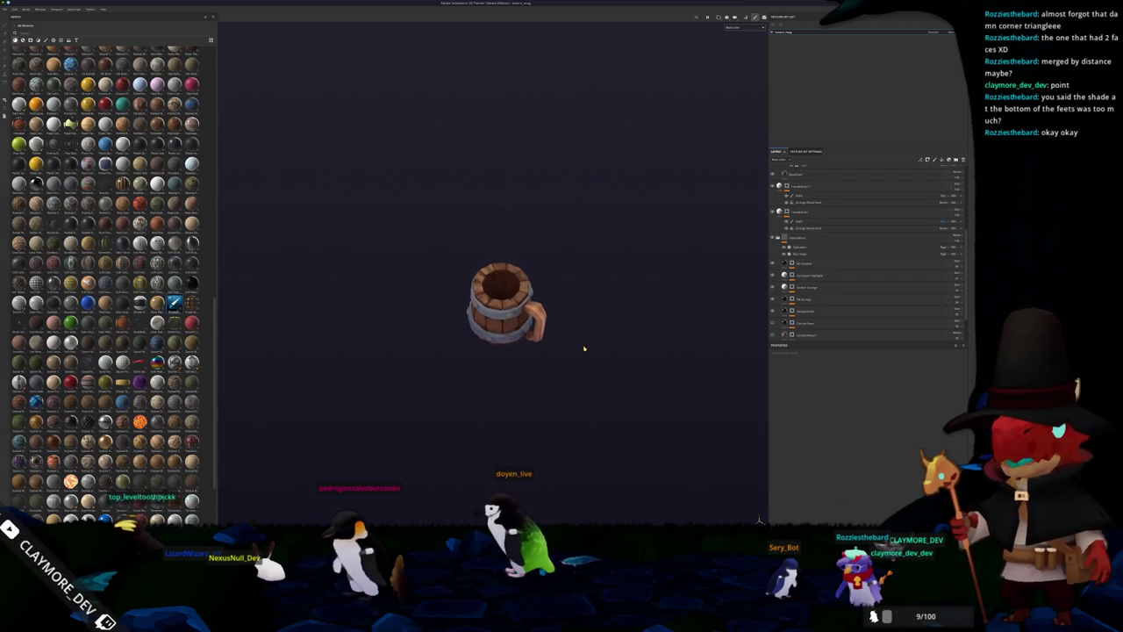
scroll(585, 358, up, 2)
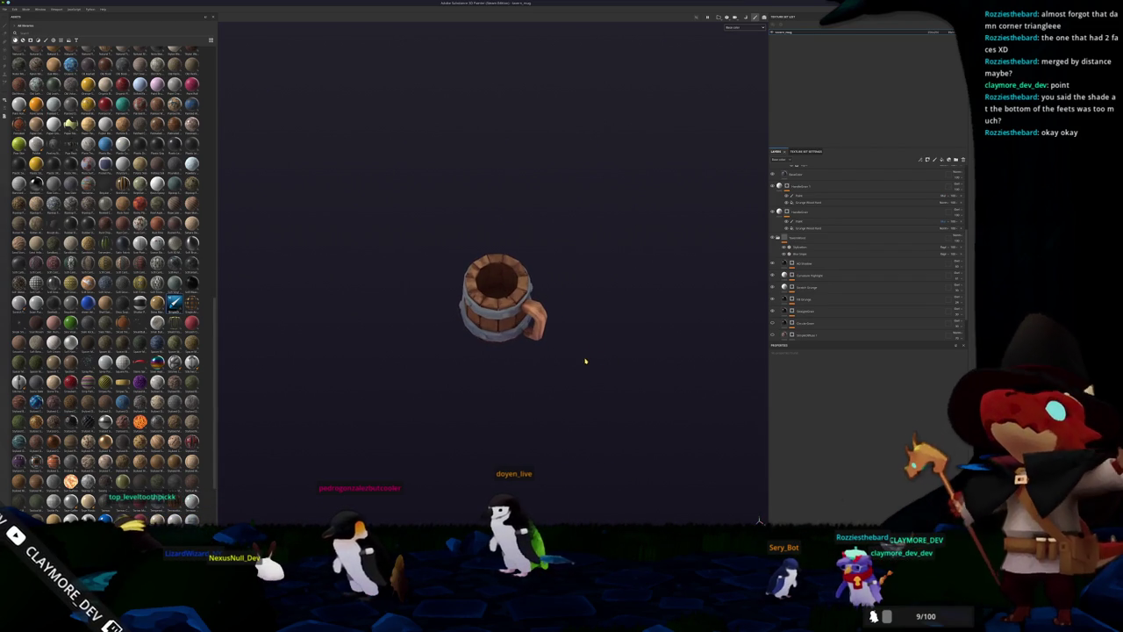
scroll(781, 201, up, 2)
scroll(781, 201, up, 2)
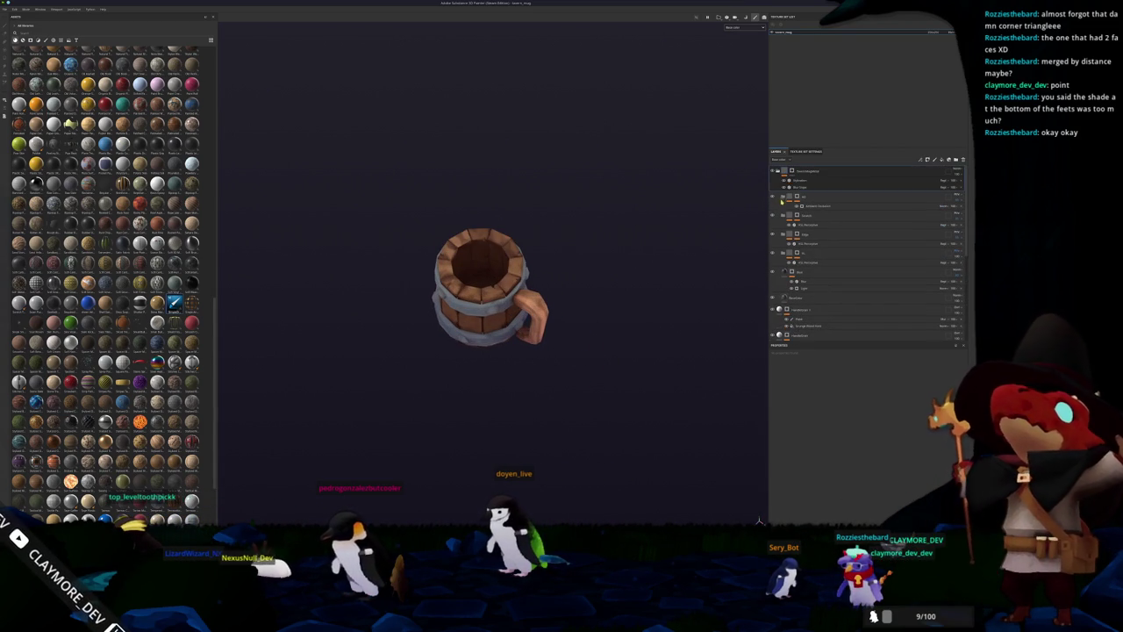
Add a new layer at the top of the stack and apply a filter to it.
click(957, 161)
right_click(814, 172)
click(833, 392)
scroll(882, 412, down, 2)
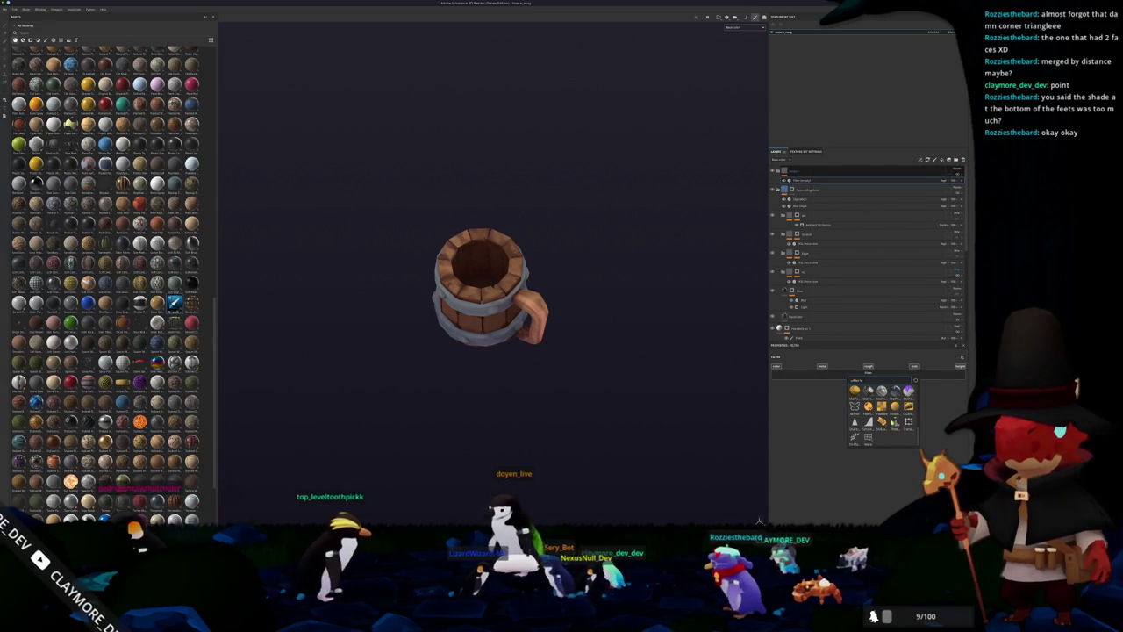
scroll(882, 412, up, 2)
scroll(882, 412, up, 2)
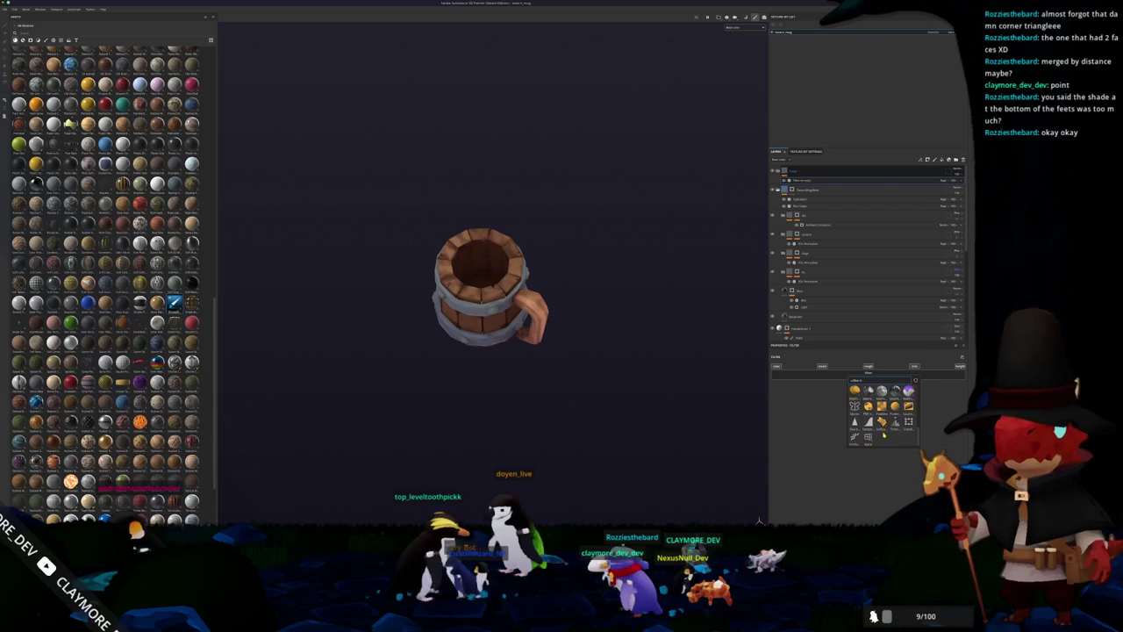
click(867, 388)
Try zero saturation on the filter, revert to the brown wood, and export the textures.
click(955, 180)
click(955, 180)
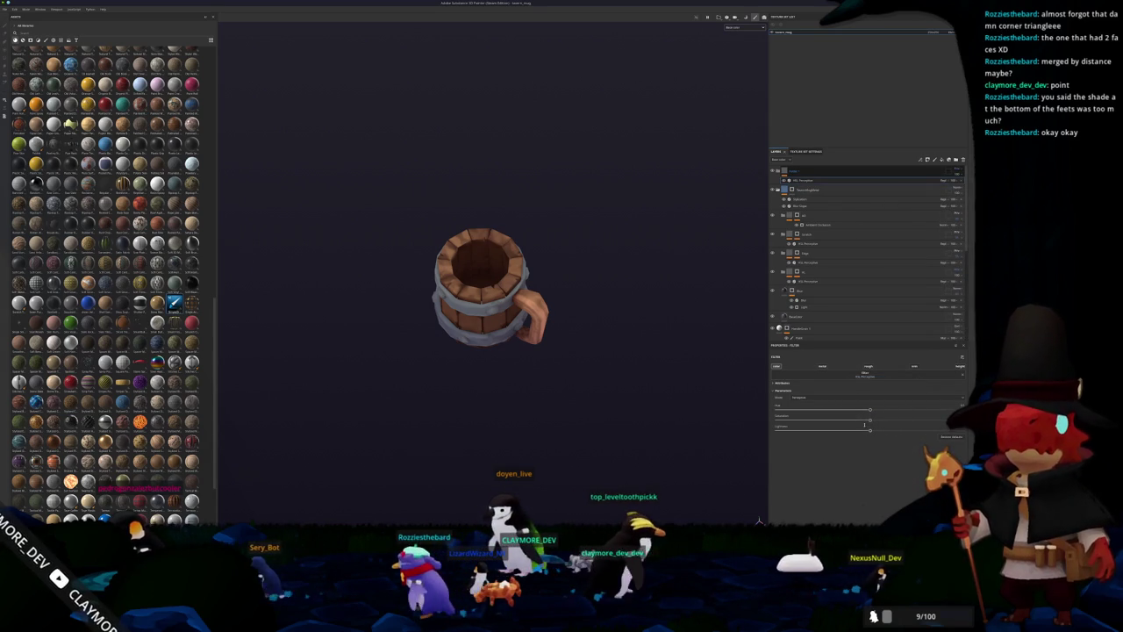
mouse_move(869, 417)
mouse_down()
mouse_move(683, 421)
mouse_move(570, 337)
mouse_move(565, 205)
mouse_move(685, 206)
mouse_move(670, 216)
mouse_move(643, 304)
mouse_move(627, 243)
mouse_move(588, 335)
mouse_up()
key(ctrl+z)
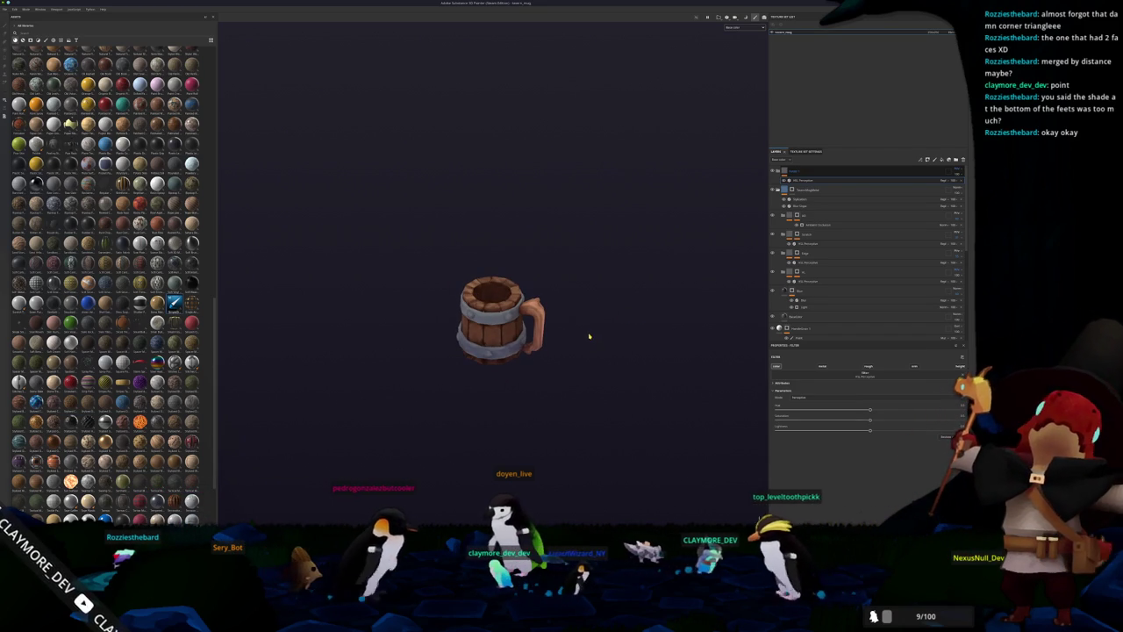
key(ctrl+shift+e)
click(611, 352)
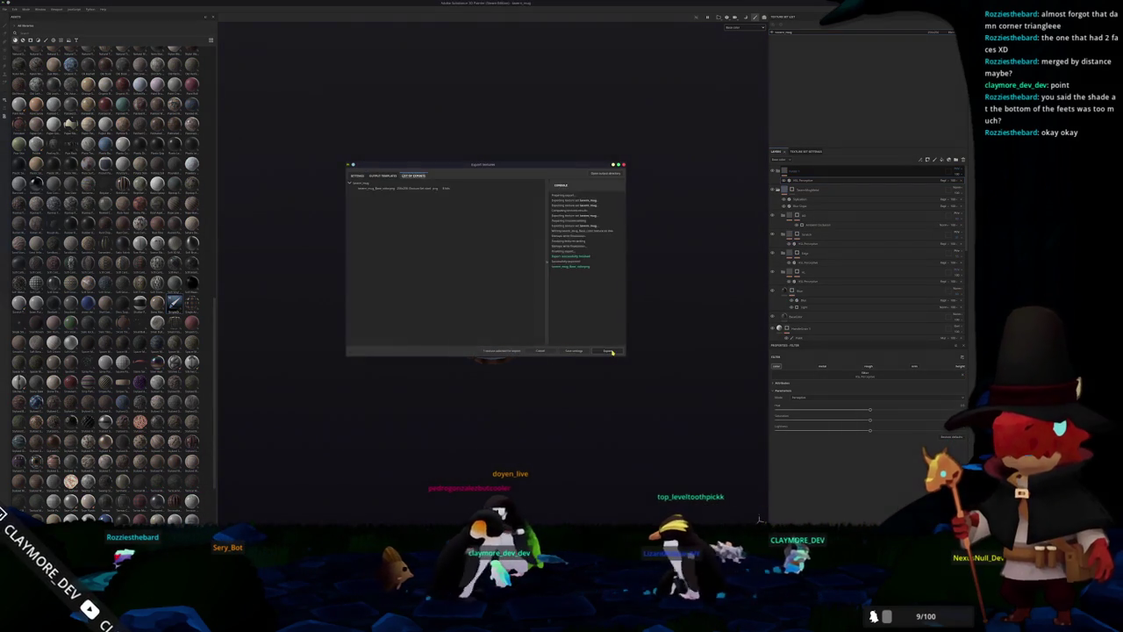
Re-render the mug with F12 and check the mug and background material nodes in Shading.
key(alt+Tab)
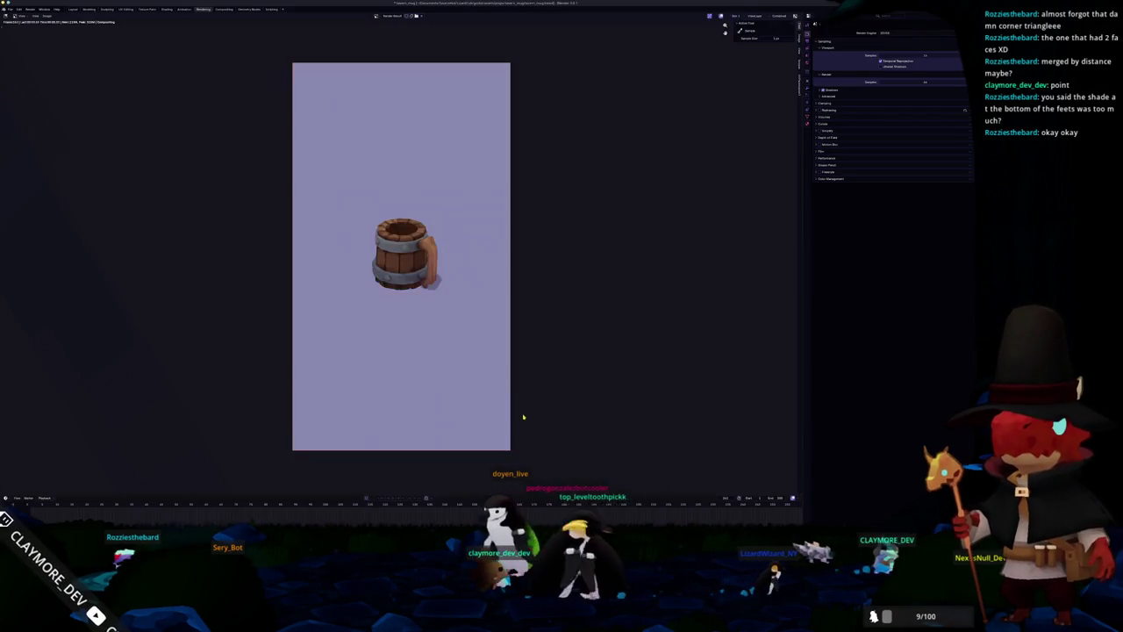
key(F12)
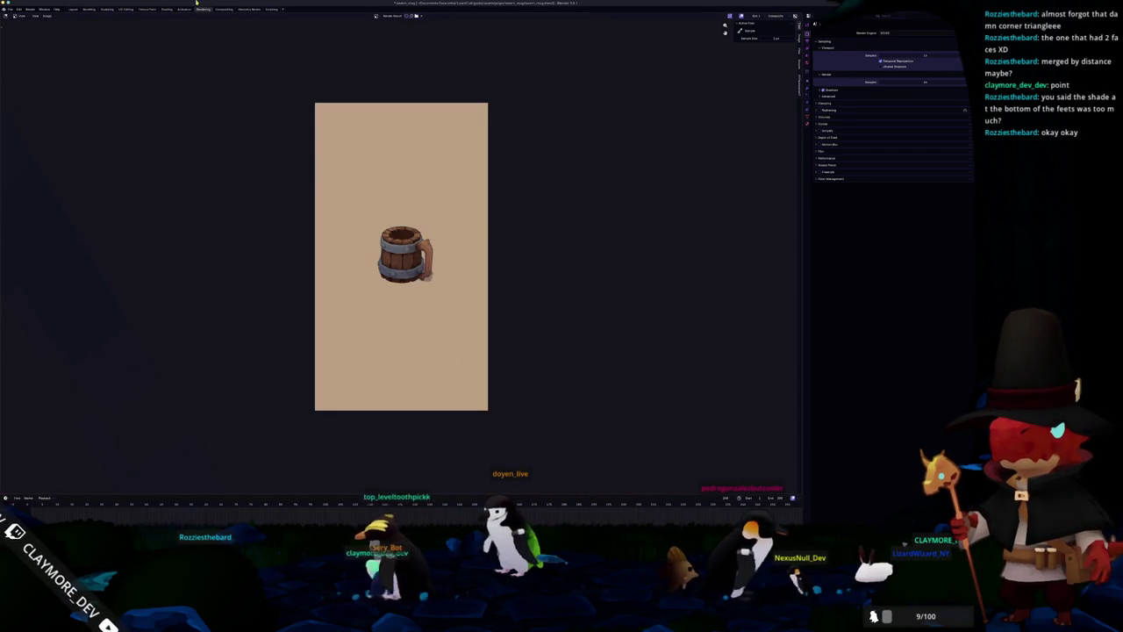
click(167, 11)
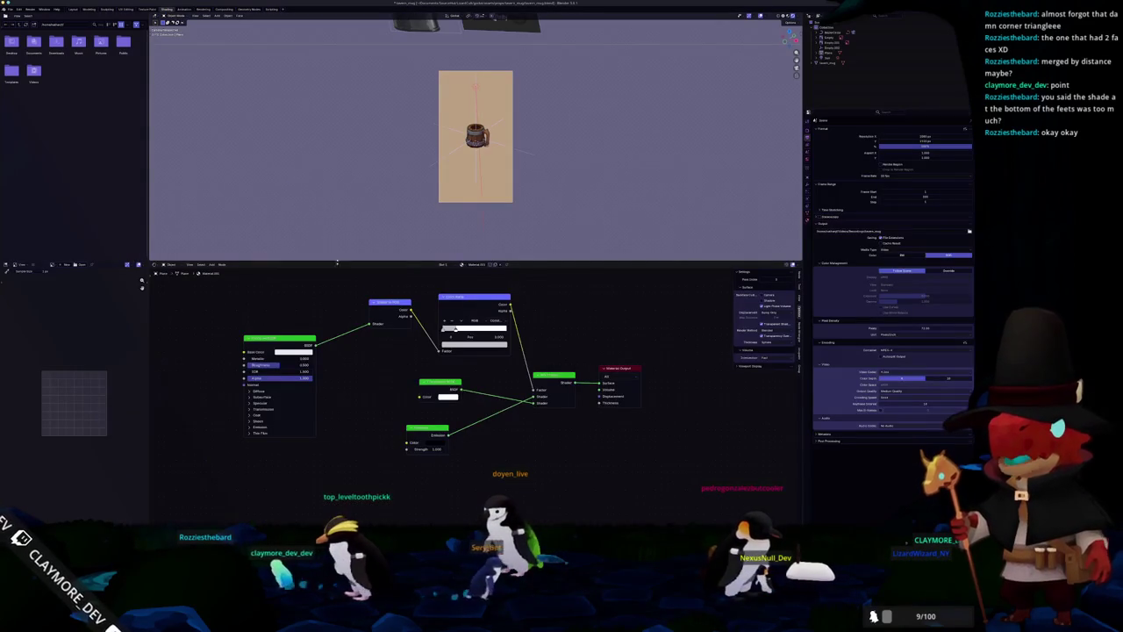
click(476, 136)
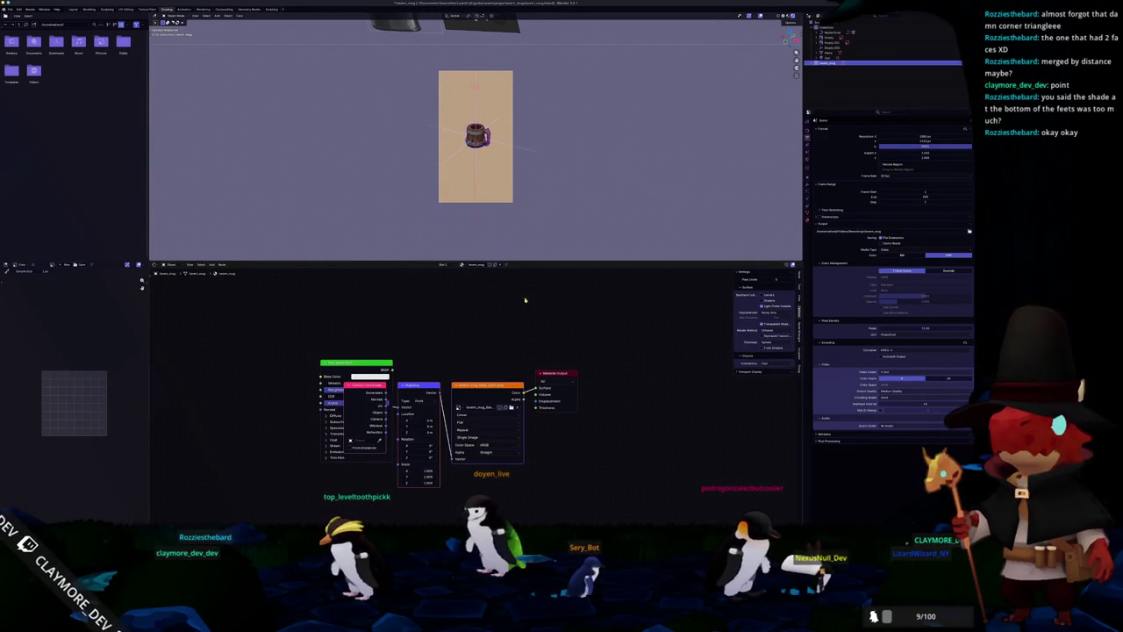
scroll(540, 155, up, 3)
scroll(544, 152, up, 3)
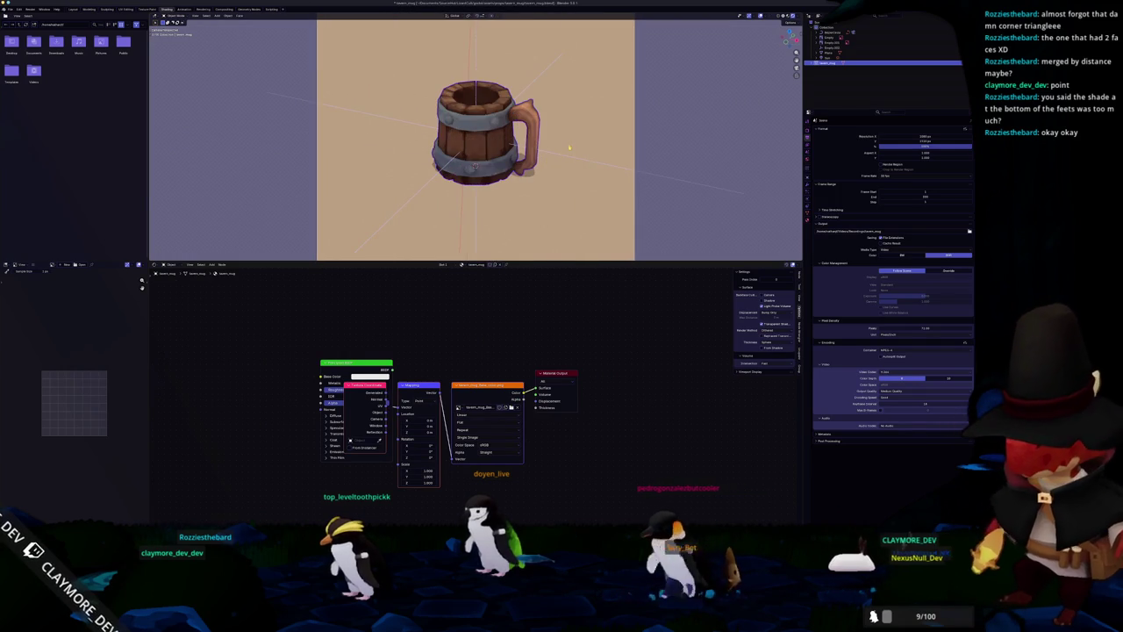
click(556, 146)
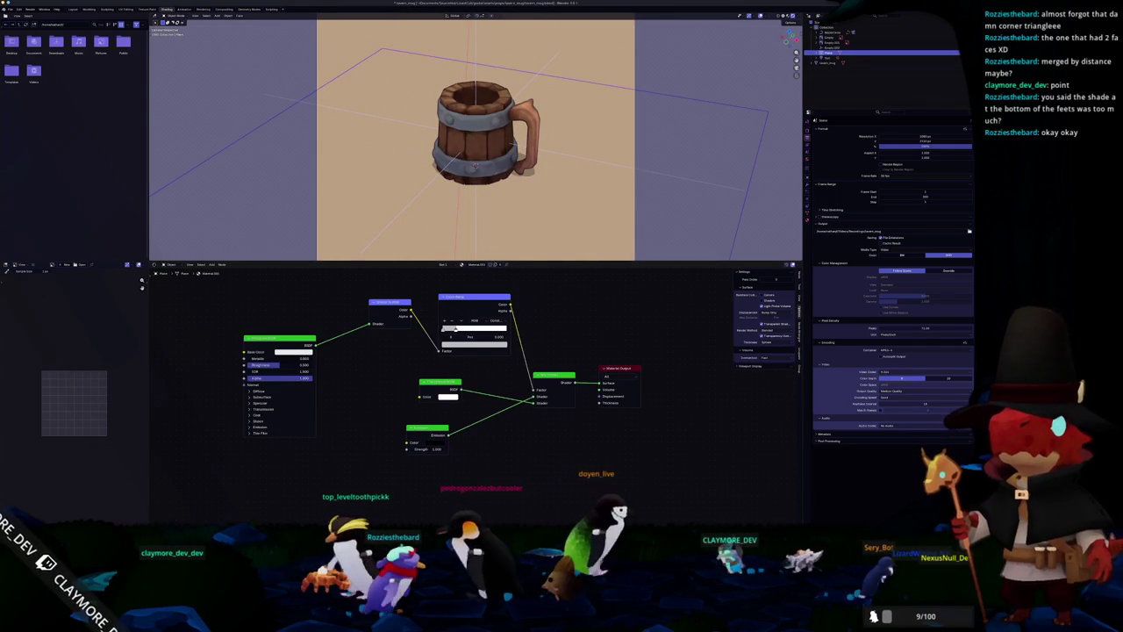
click(204, 9)
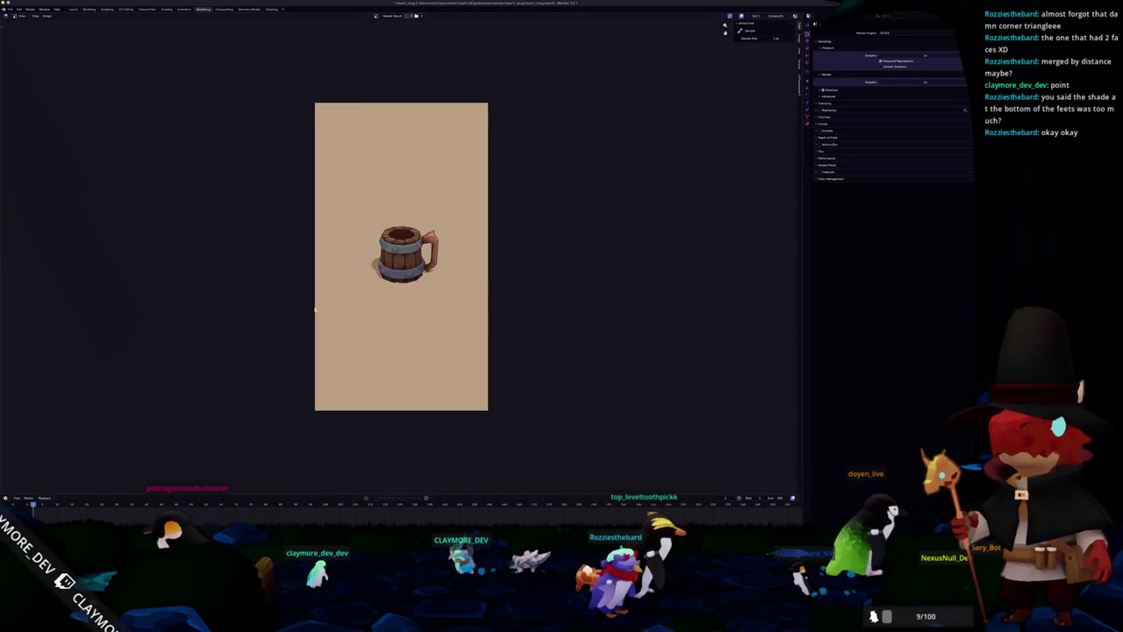
Close Substance 3D Painter, answering its save prompt.
key(alt+Tab)
key(alt+Tab)
key(alt+Tab)
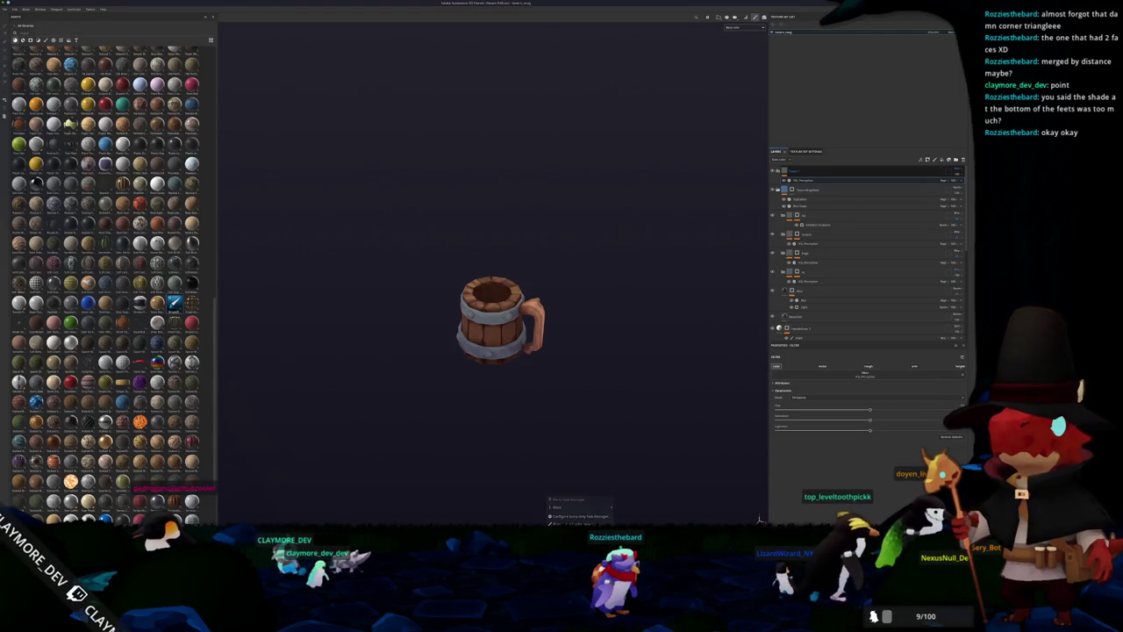
click(548, 340)
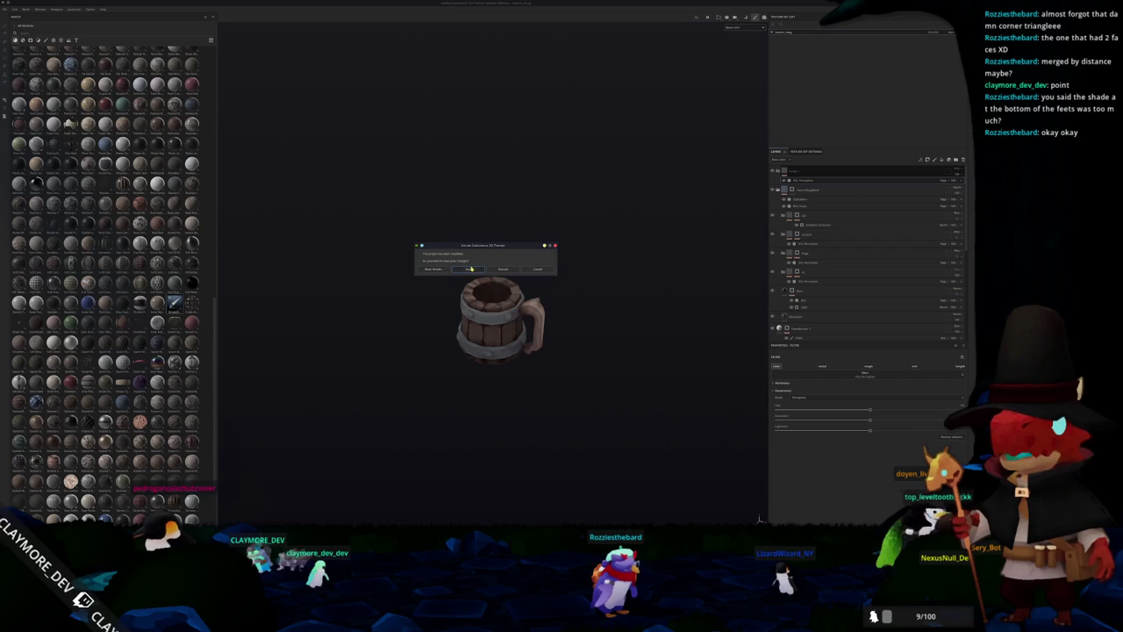
click(471, 268)
key(alt+Tab)
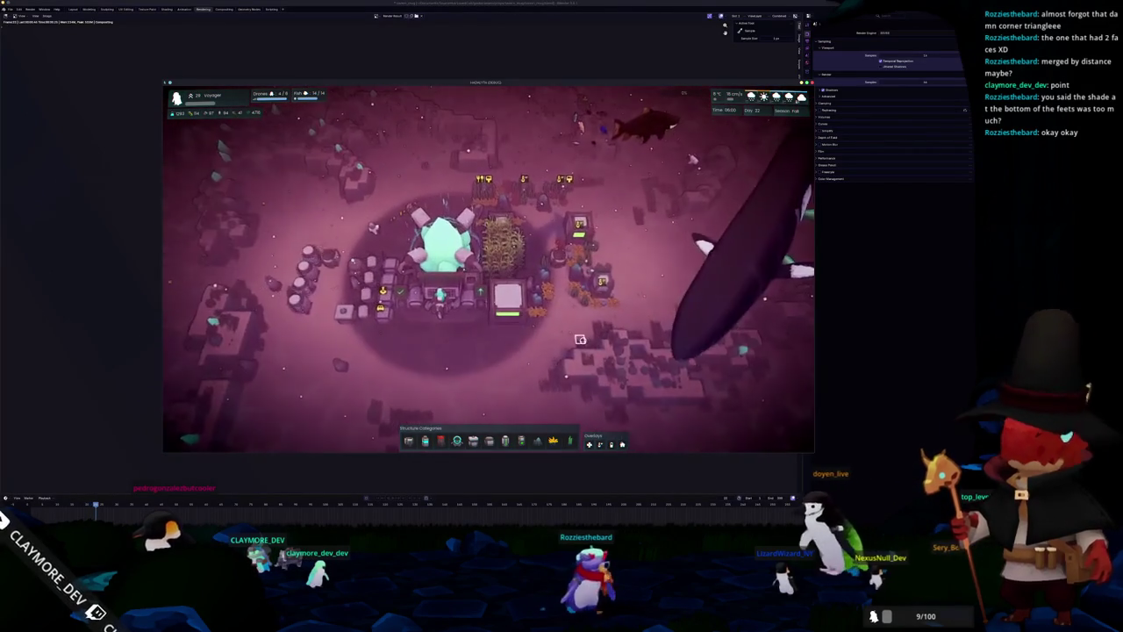
Focus the camera on the crystal core, close its info panel, and hide then restore the HUD.
key(h)
key(Escape)
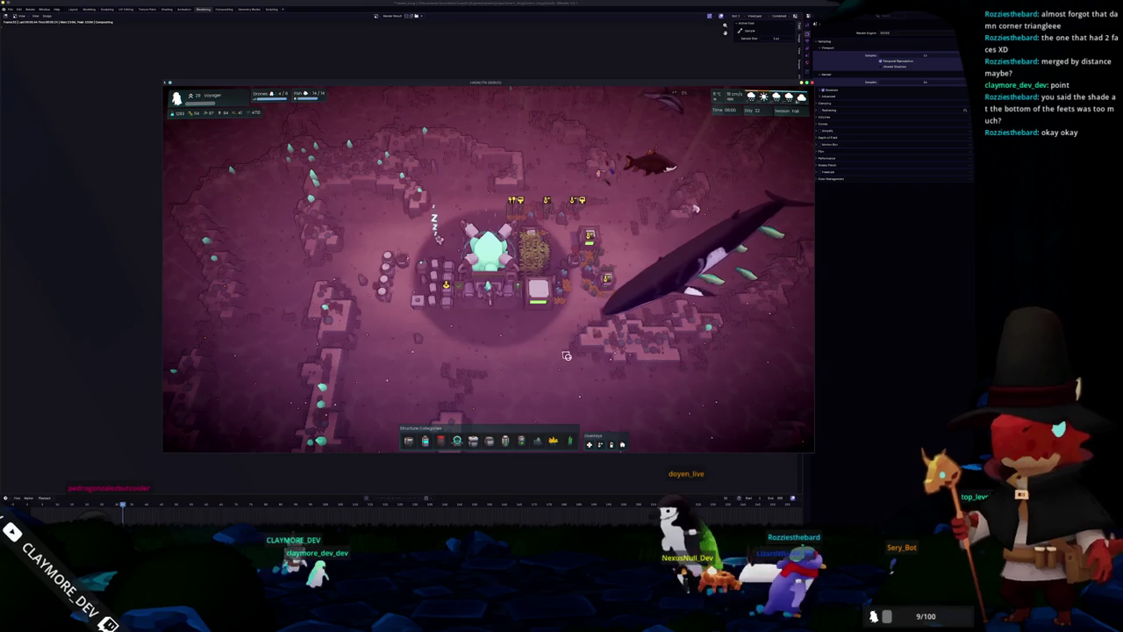
key(F1)
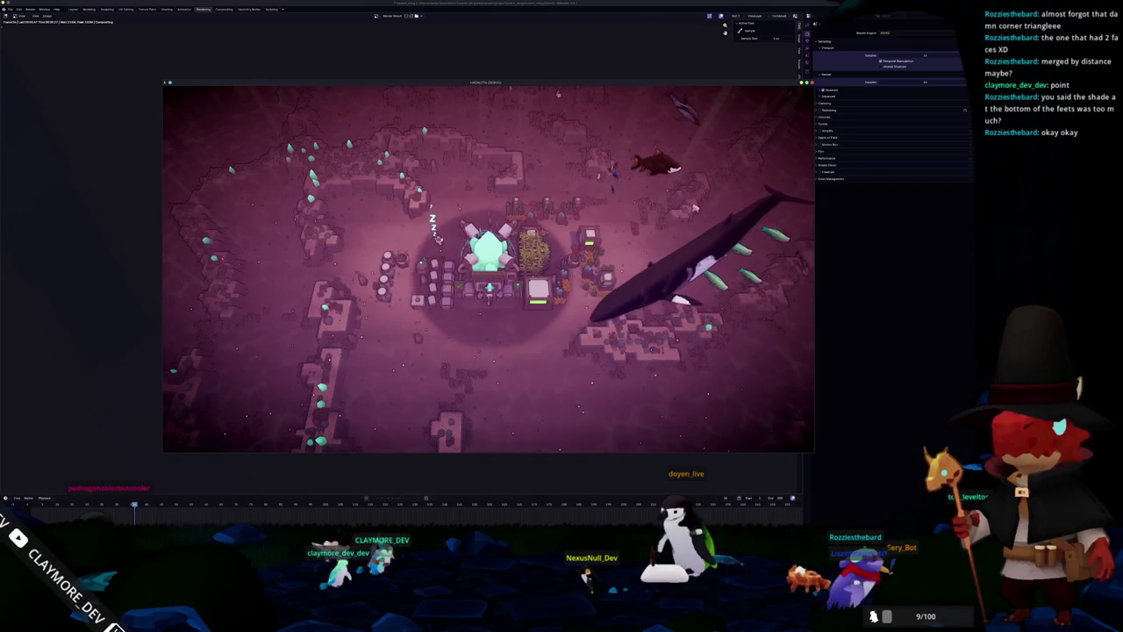
key(F1)
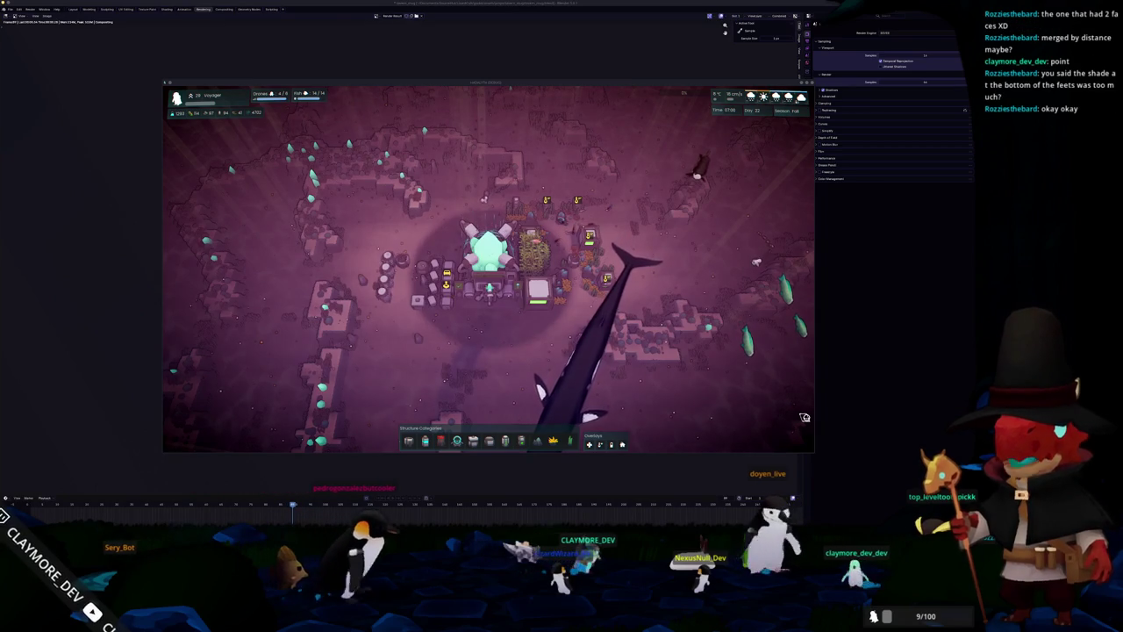
Move the Raid Channel window up-left, stretch it taller, and scroll down the live stream list.
drag(721, 162, 642, 110)
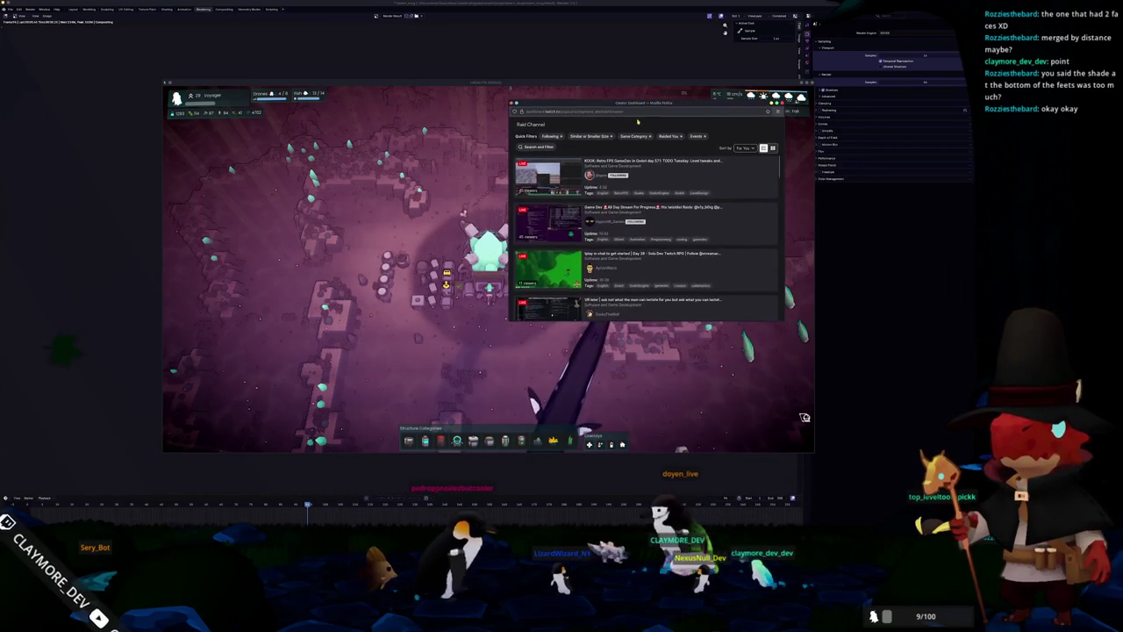
drag(645, 321, 645, 474)
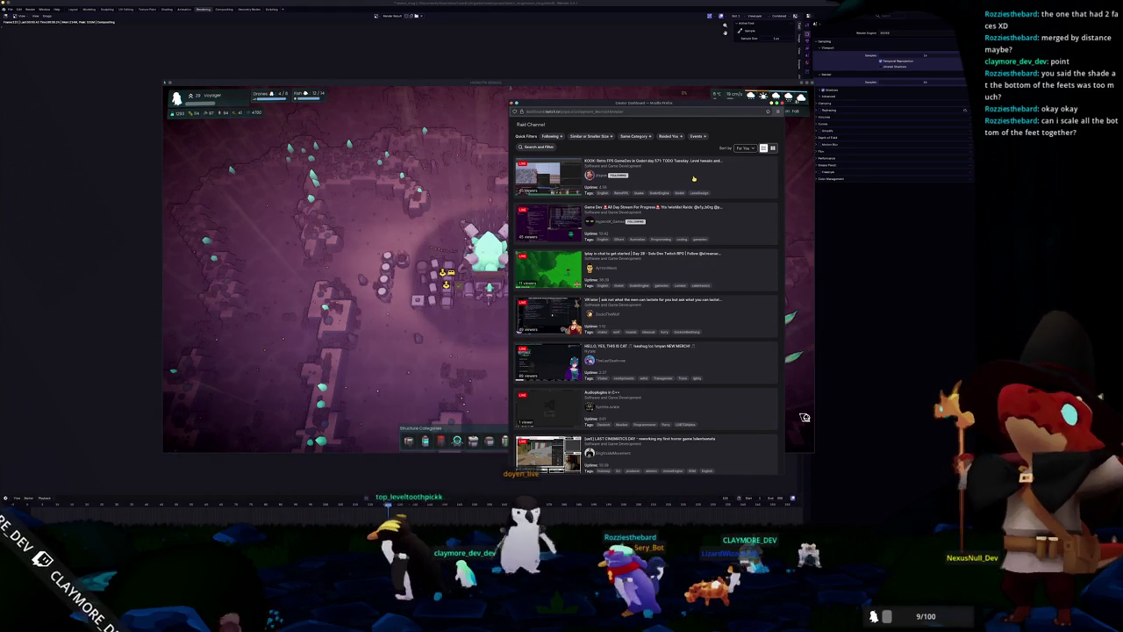
scroll(687, 223, down, 1)
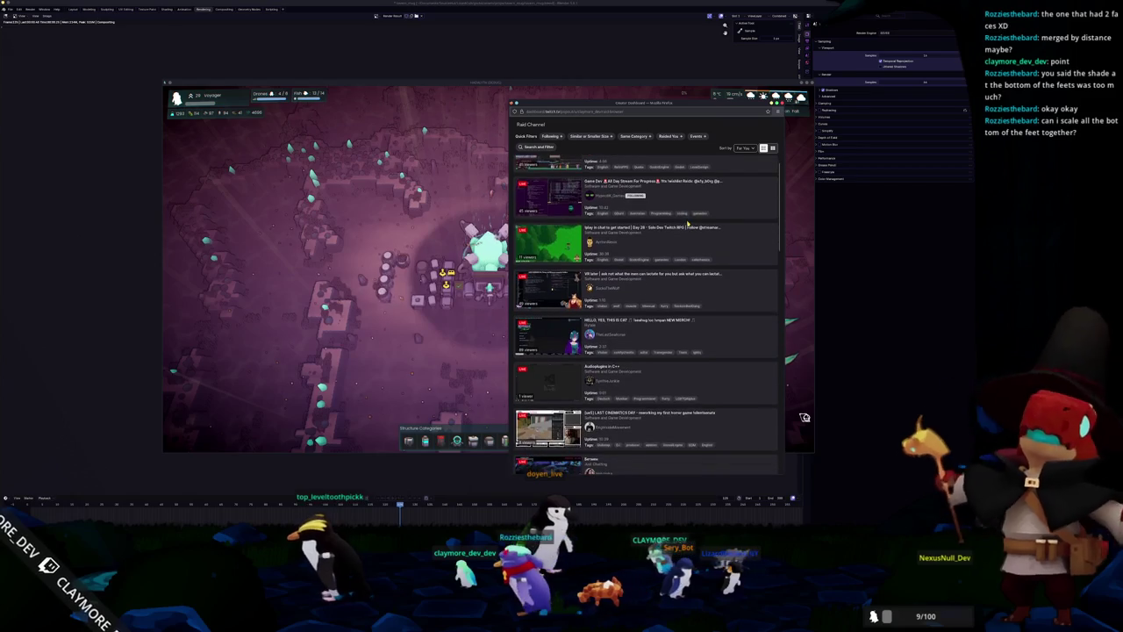
scroll(687, 222, down, 1)
scroll(687, 222, down, 1)
scroll(687, 223, down, 1)
scroll(687, 223, down, 2)
scroll(687, 223, down, 1)
scroll(687, 223, down, 2)
scroll(688, 223, down, 1)
scroll(687, 223, down, 1)
scroll(687, 223, down, 2)
scroll(687, 222, down, 1)
scroll(687, 223, down, 2)
scroll(687, 223, down, 1)
scroll(687, 222, down, 1)
scroll(687, 223, down, 1)
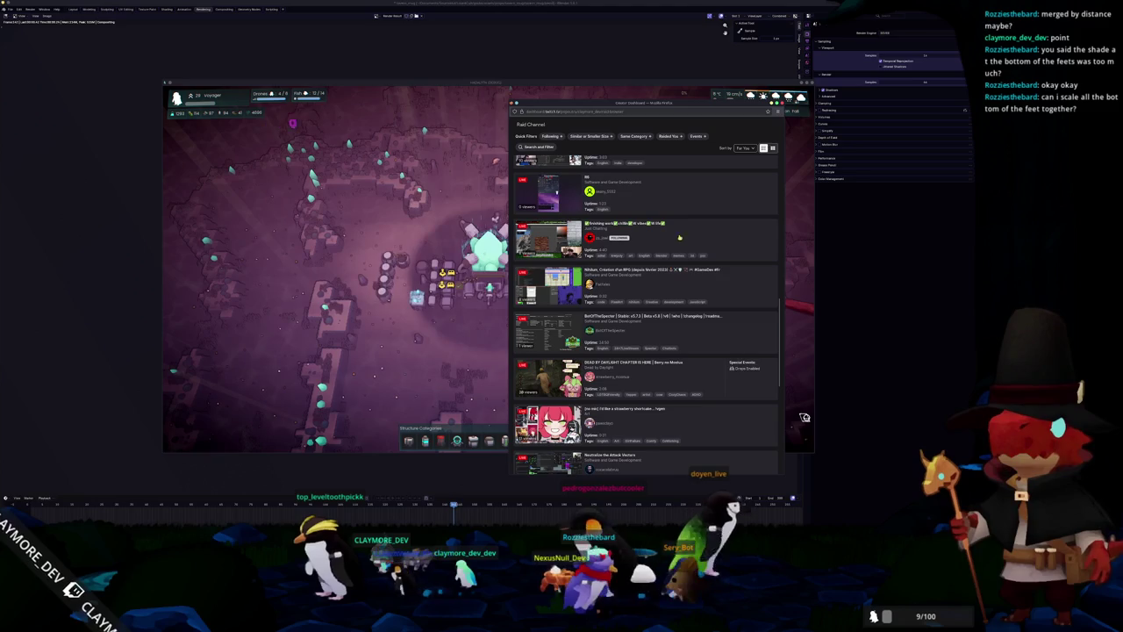